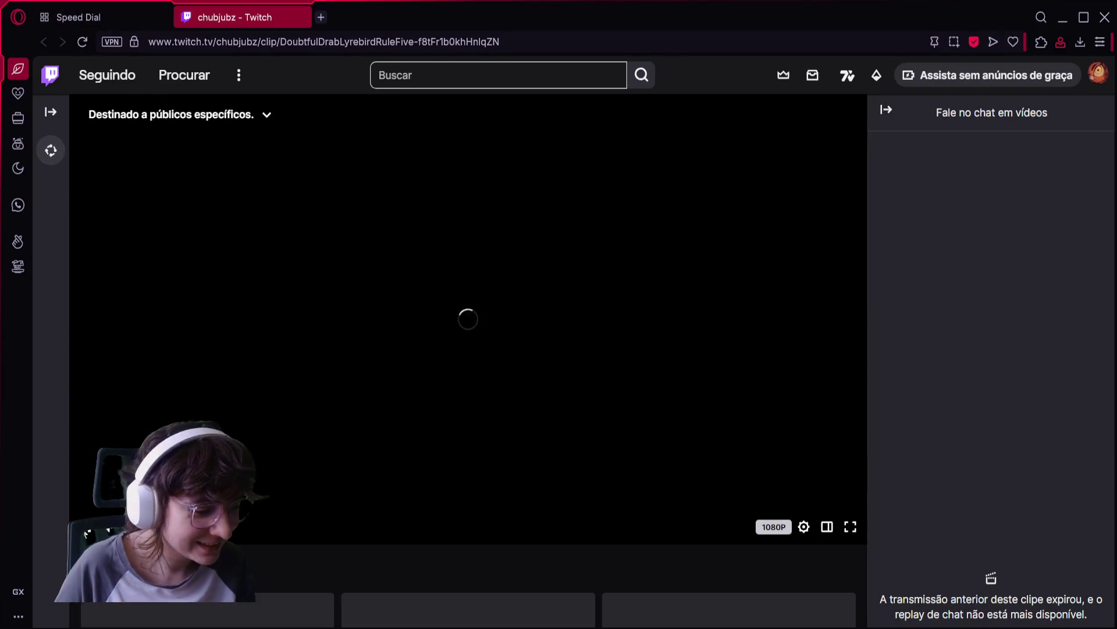
Scroll down the 'vózinha chub' clip page to view the clip's details.
scroll(82, 201, down, 5)
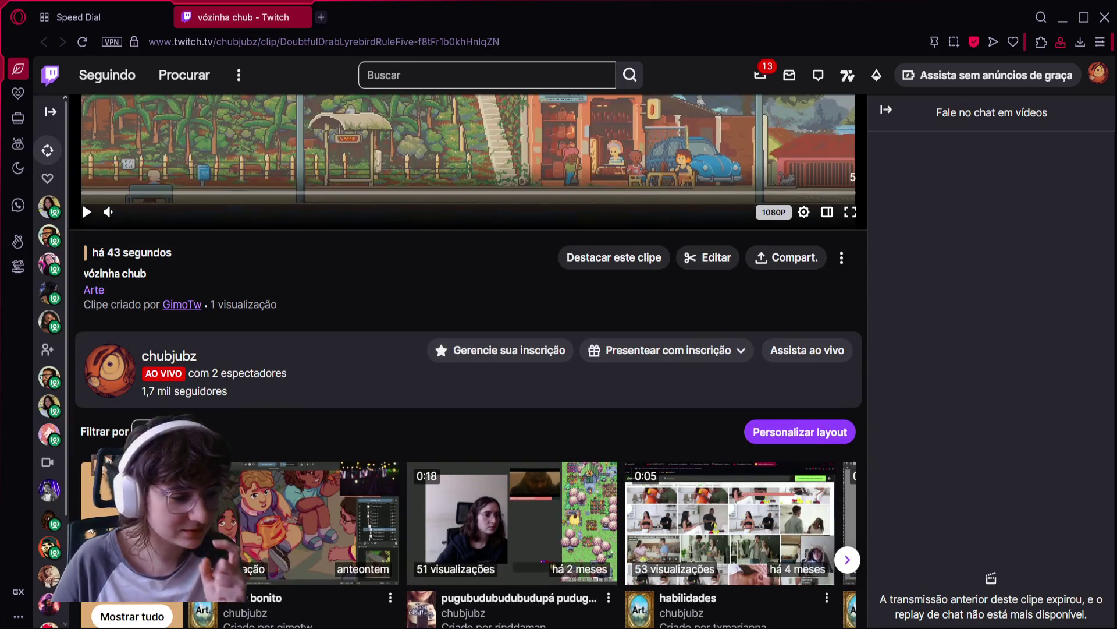
Return to the top of the clip page, then pause and resume the clip, clearing stray text selections.
scroll(81, 201, up, 5)
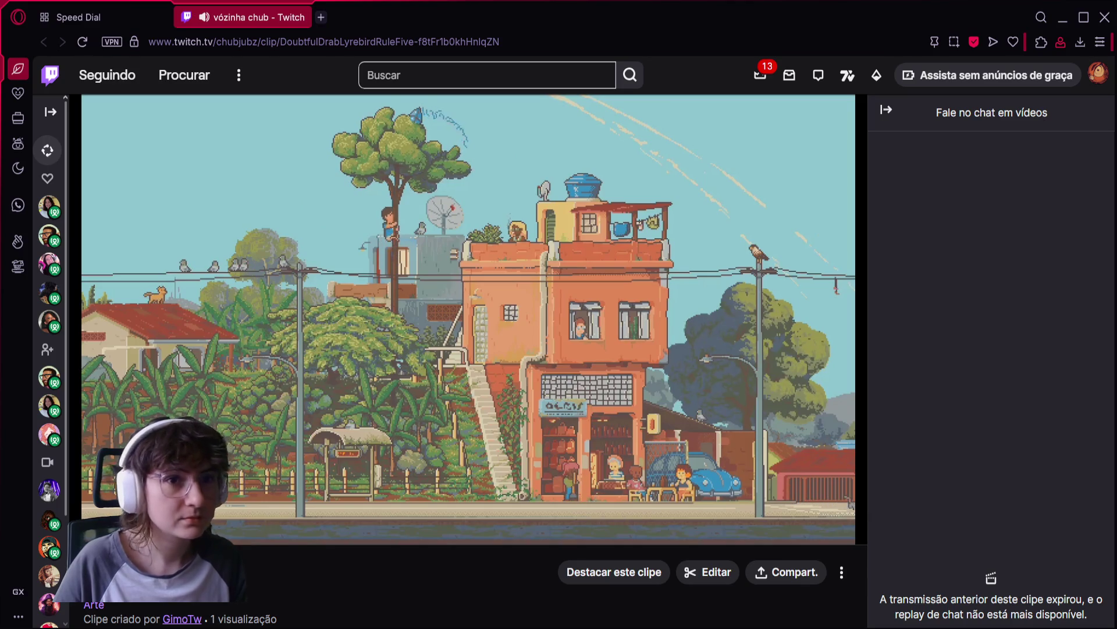
click(93, 527)
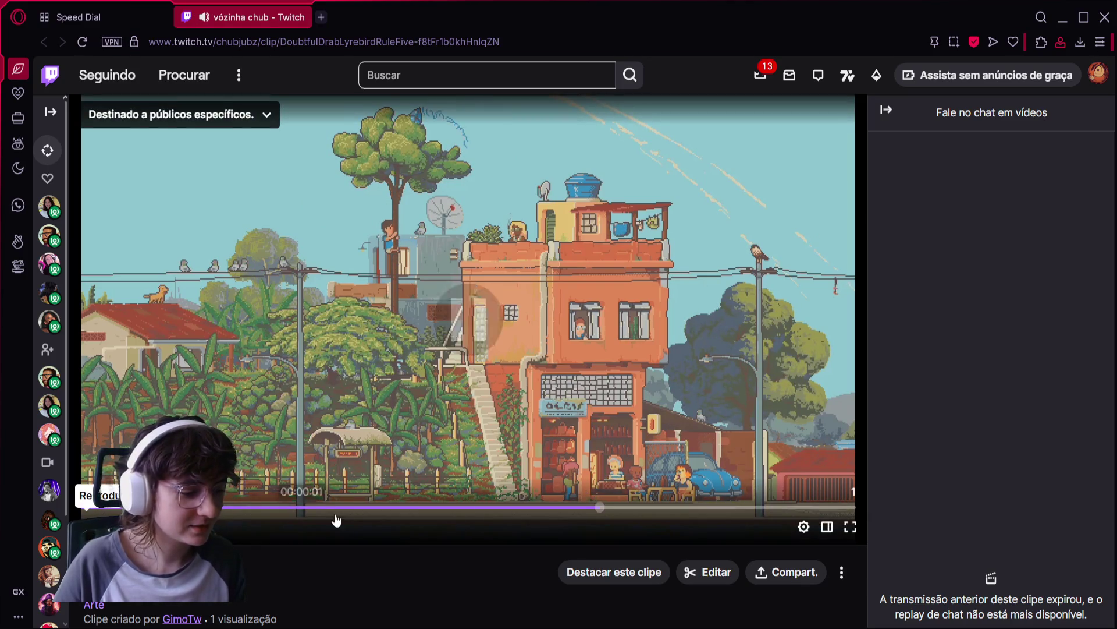
drag(303, 513, 327, 556)
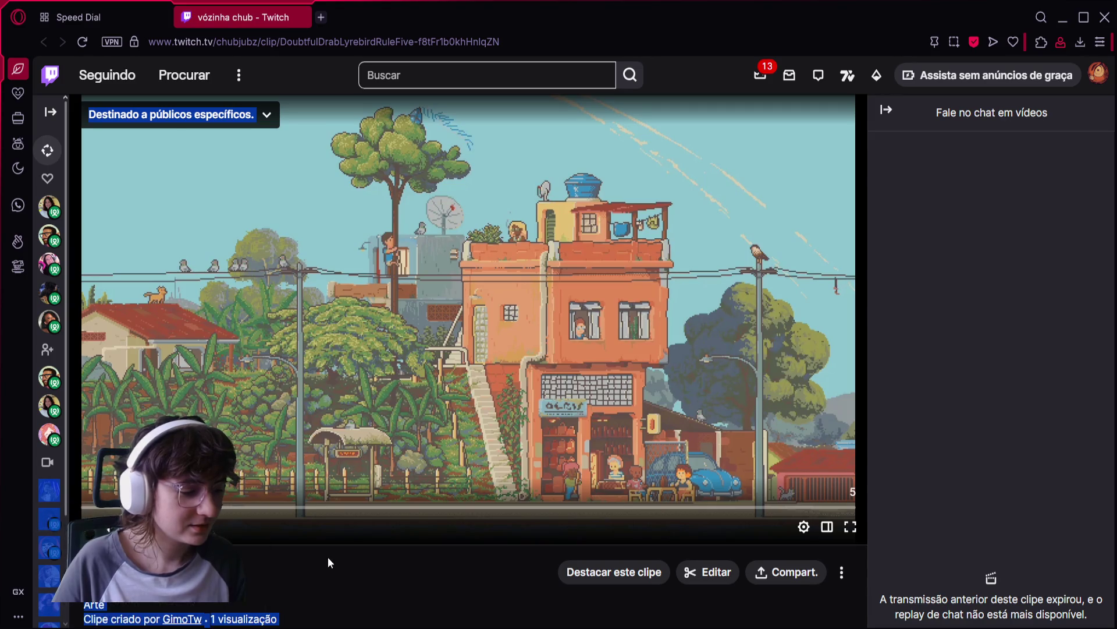
click(482, 600)
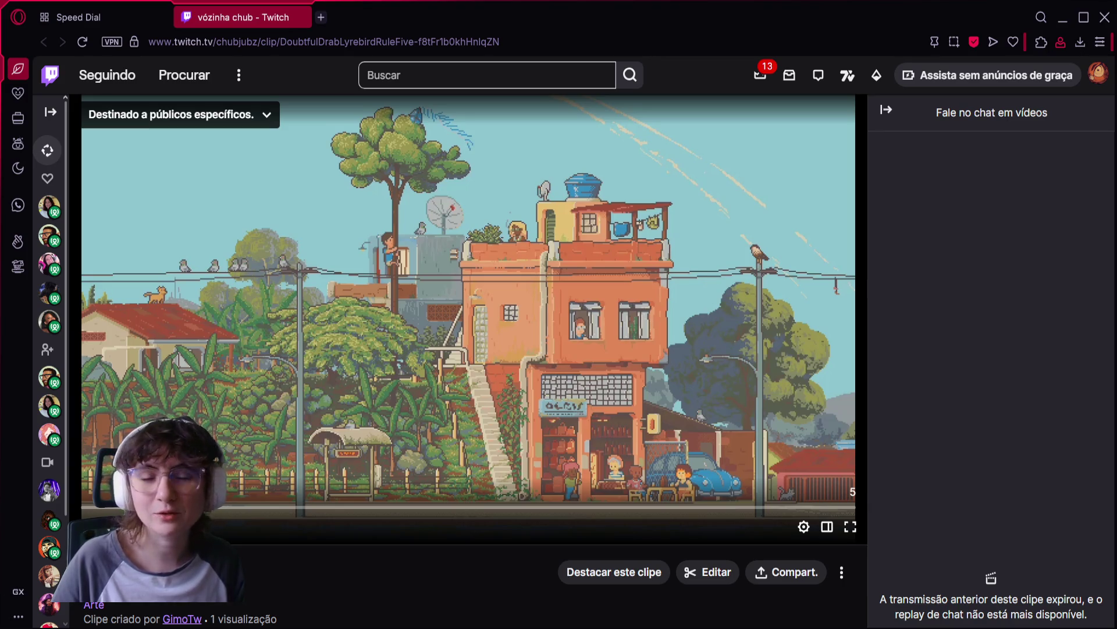
click(93, 527)
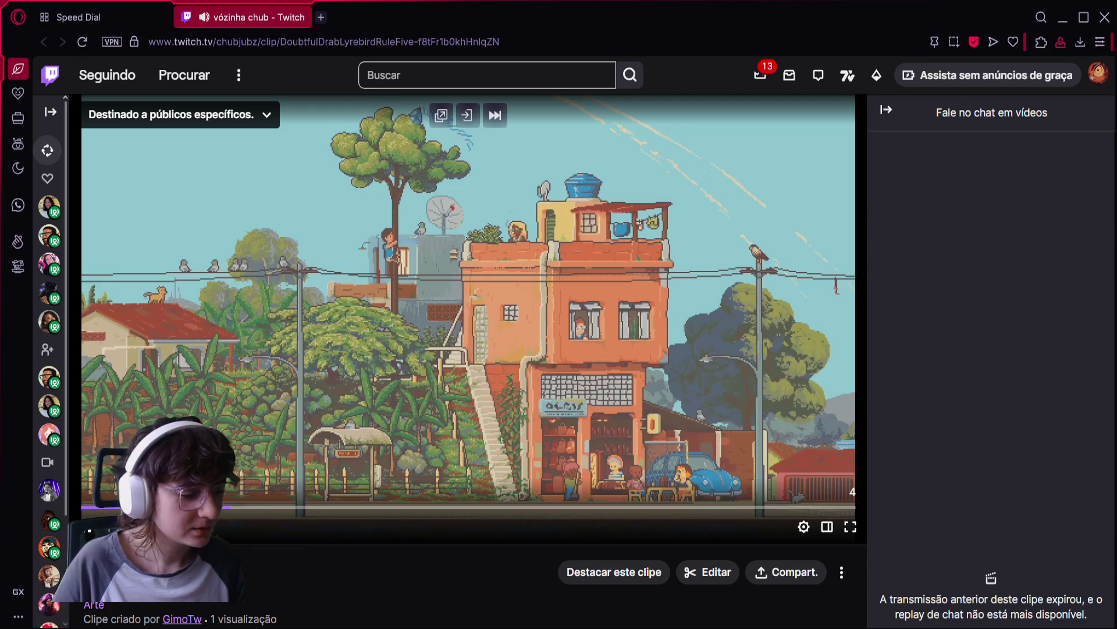
drag(474, 506, 63, 501)
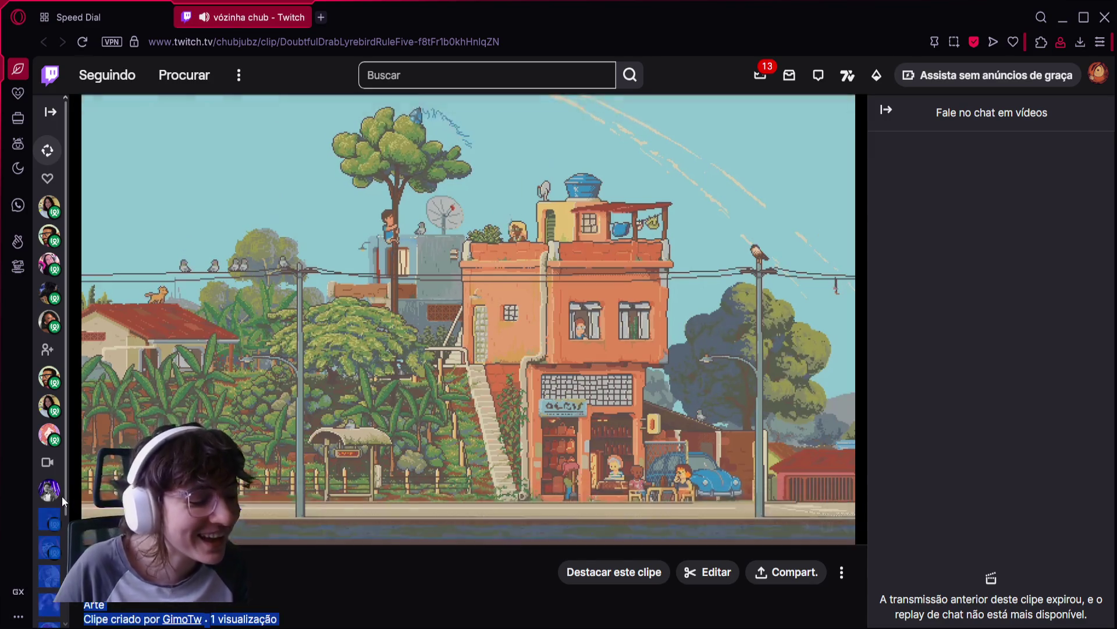
click(329, 589)
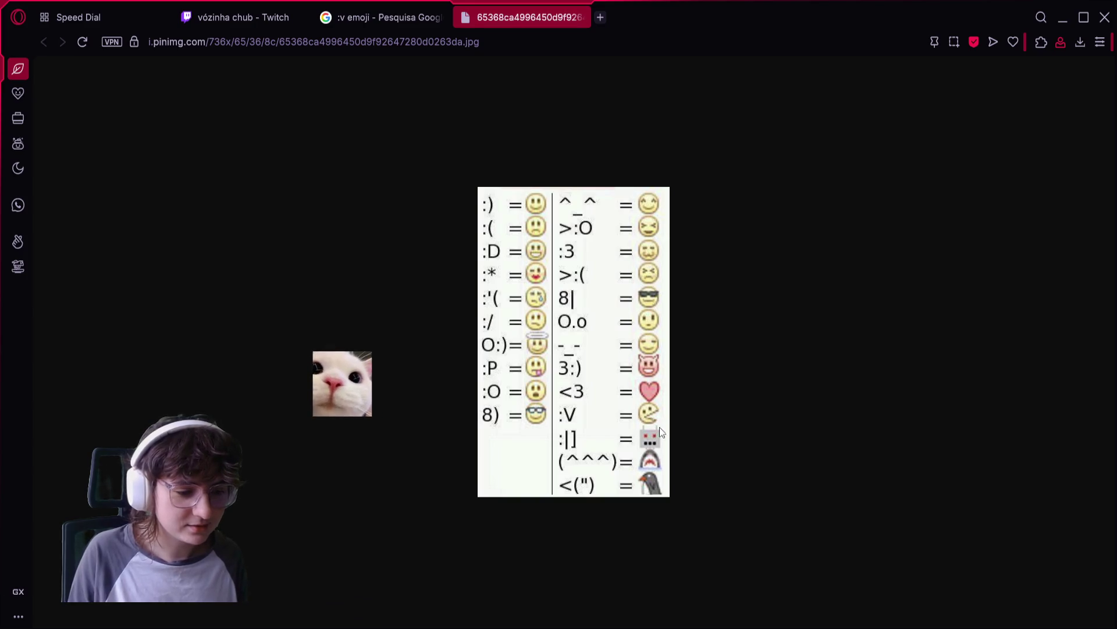
scroll(666, 415, up, 2)
scroll(667, 414, up, 4)
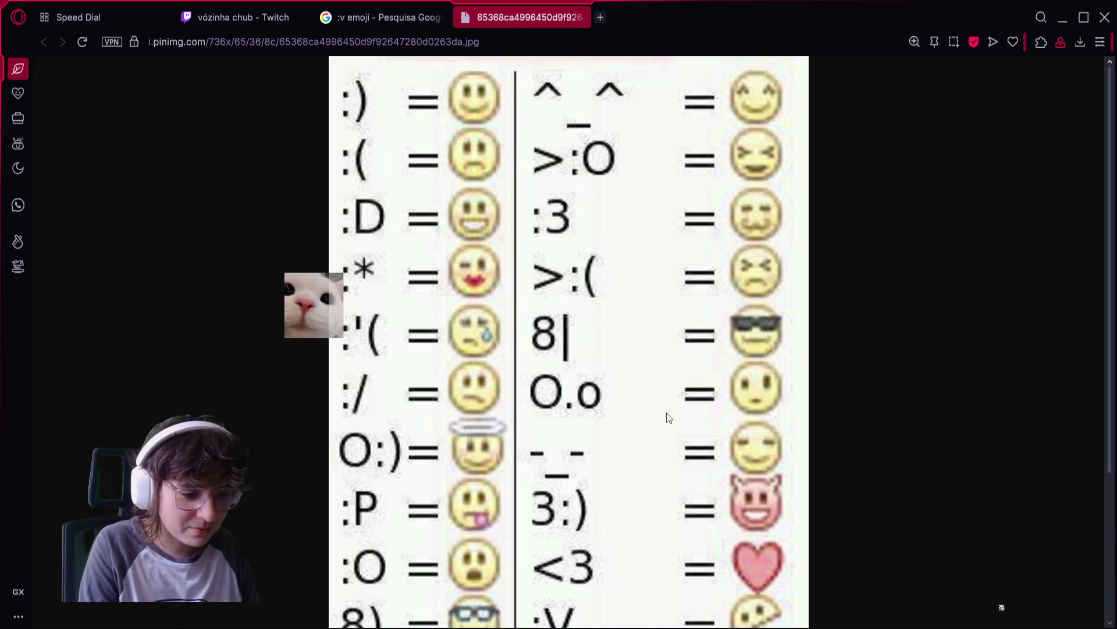
scroll(654, 404, down, 2)
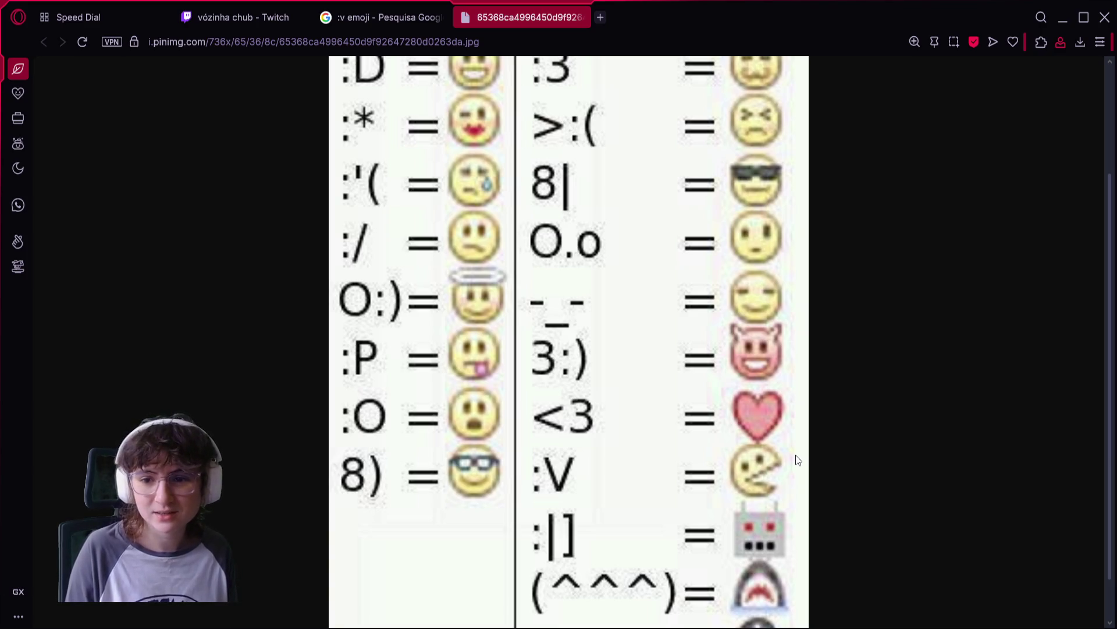
scroll(795, 455, up, 2)
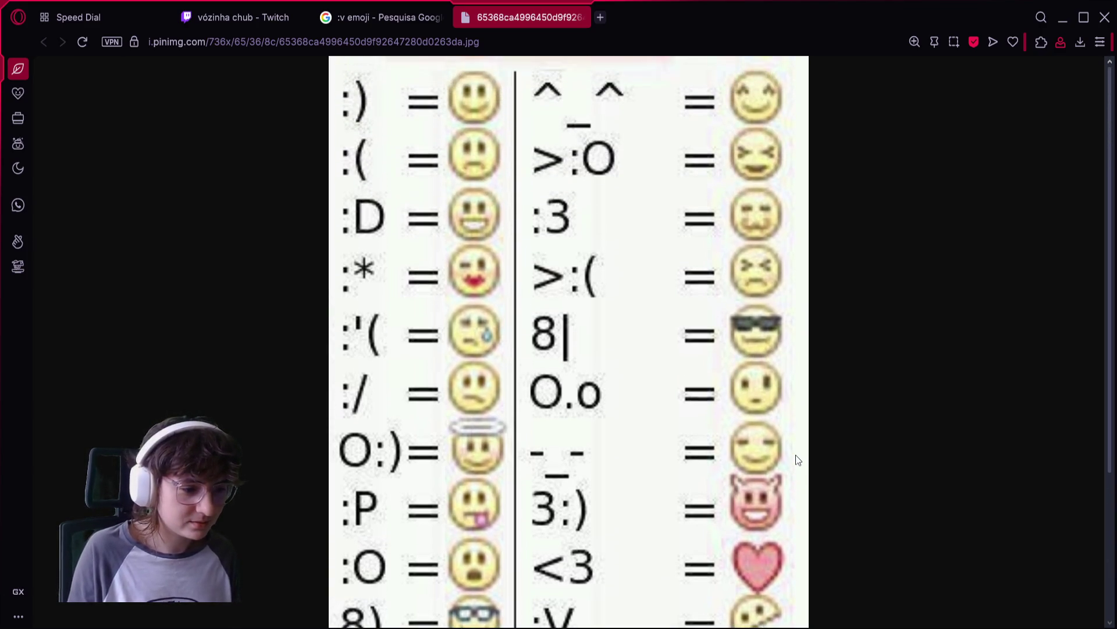
scroll(795, 455, down, 2)
scroll(795, 455, down, 1)
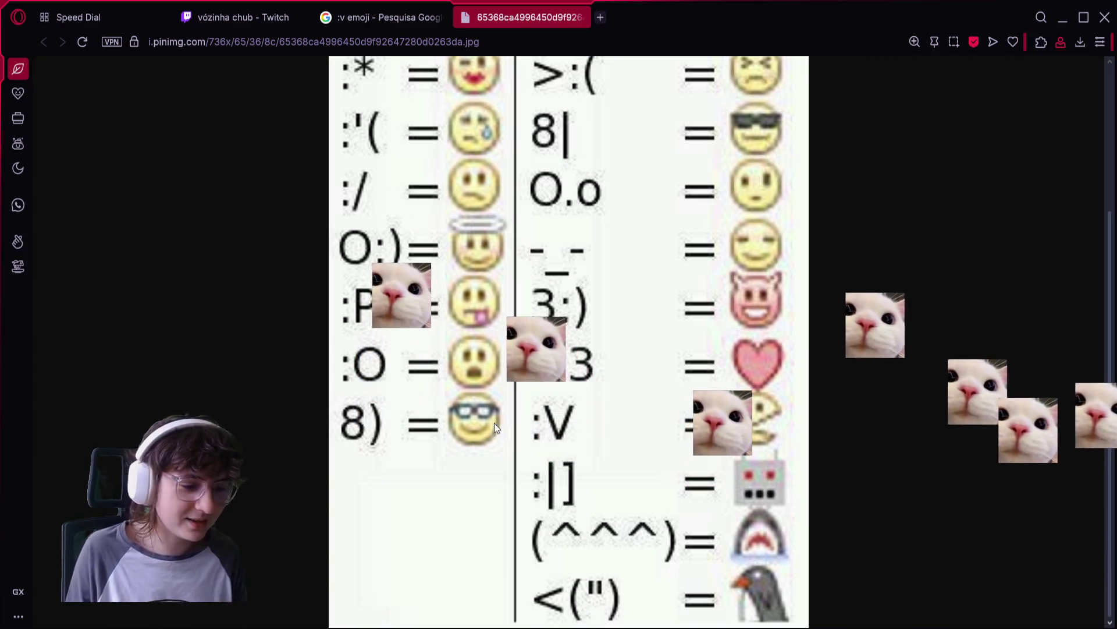
scroll(807, 381, up, 3)
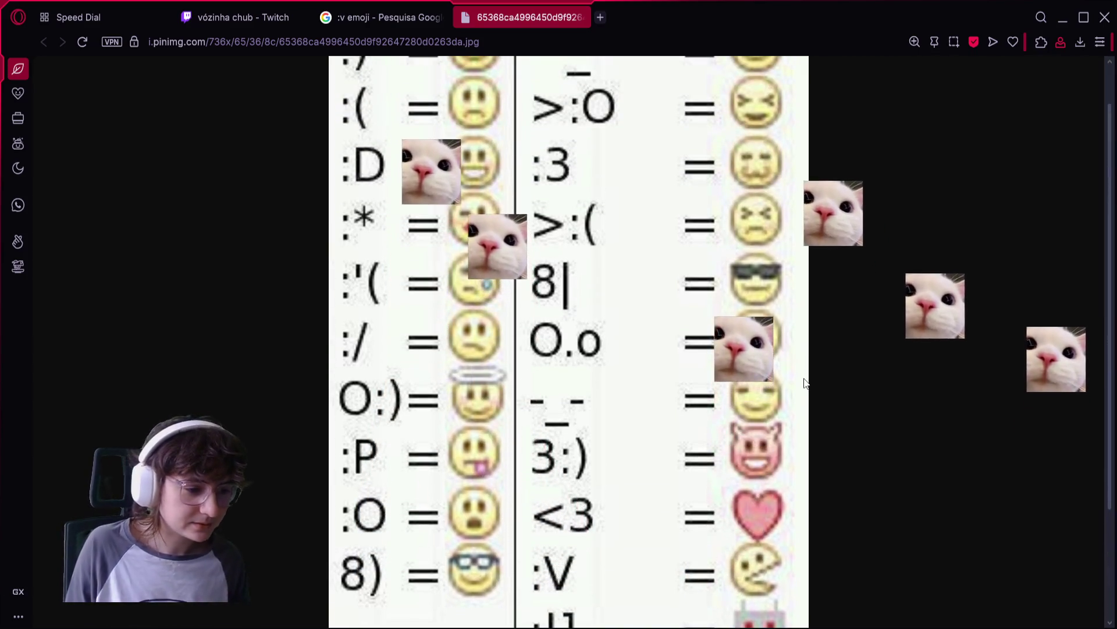
scroll(806, 381, up, 1)
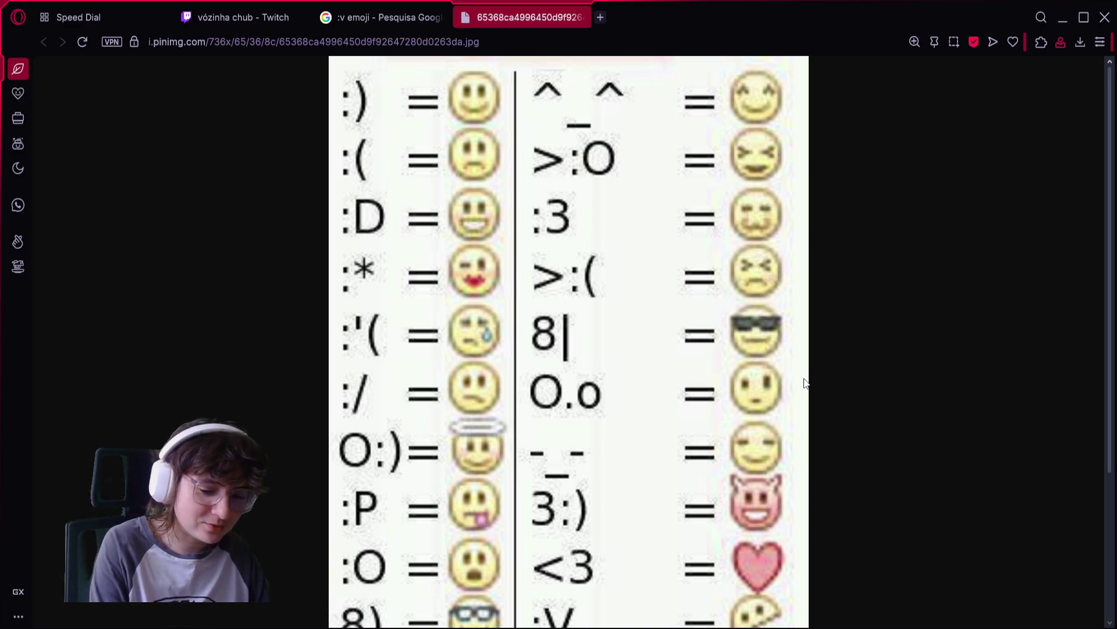
scroll(805, 382, down, 3)
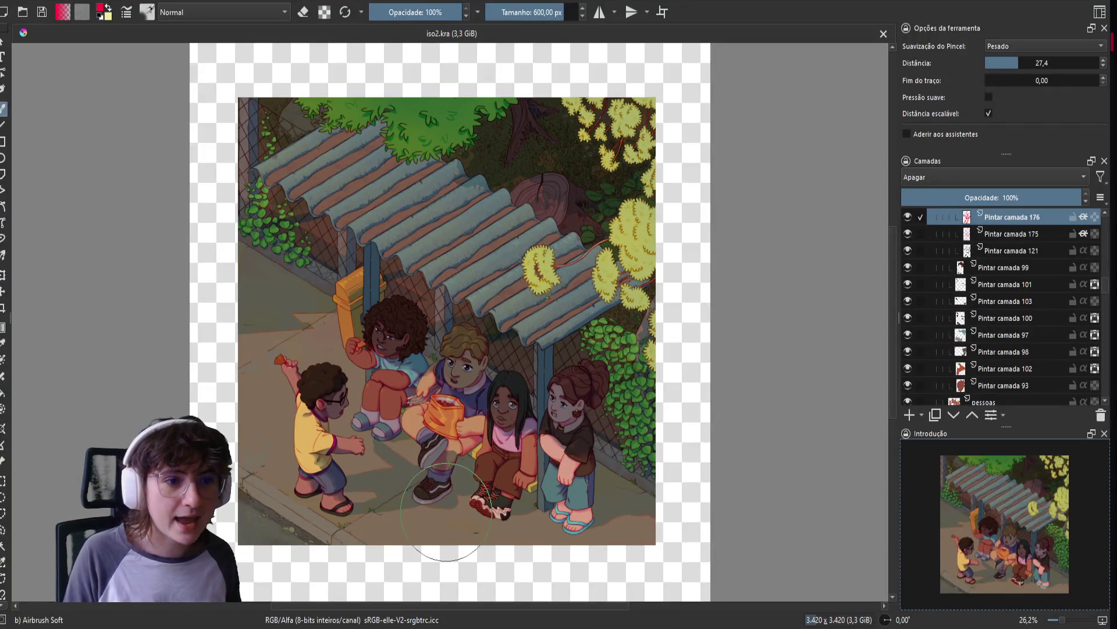
Reposition the shelter illustration and switch to canvas-only mode to view it alone.
drag(450, 512, 505, 531)
drag(499, 416, 505, 401)
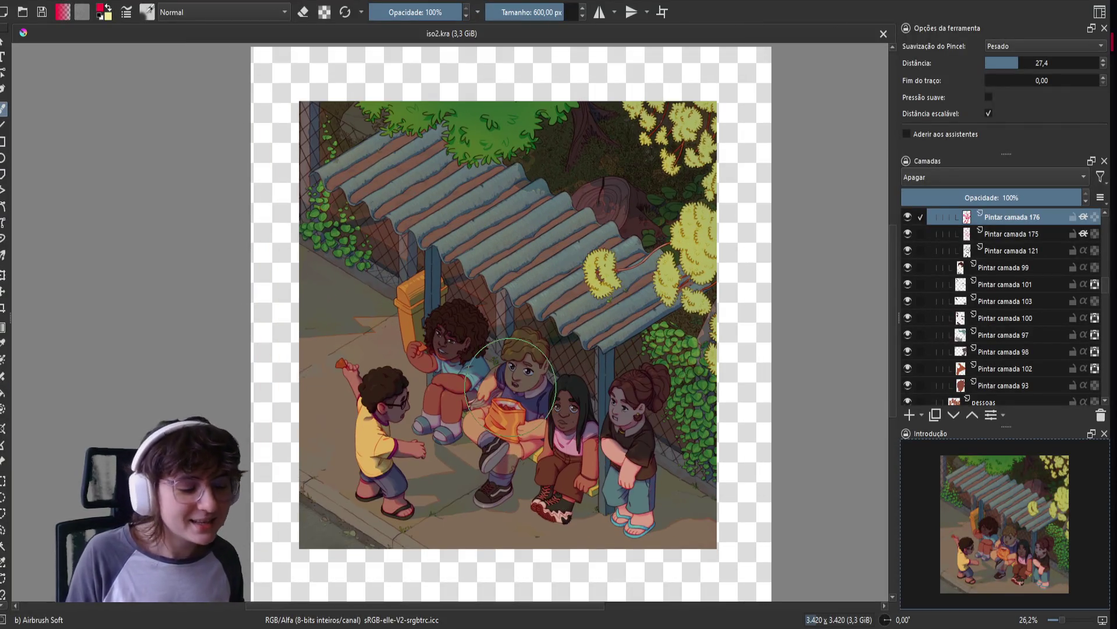
key(Tab)
drag(757, 301, 762, 329)
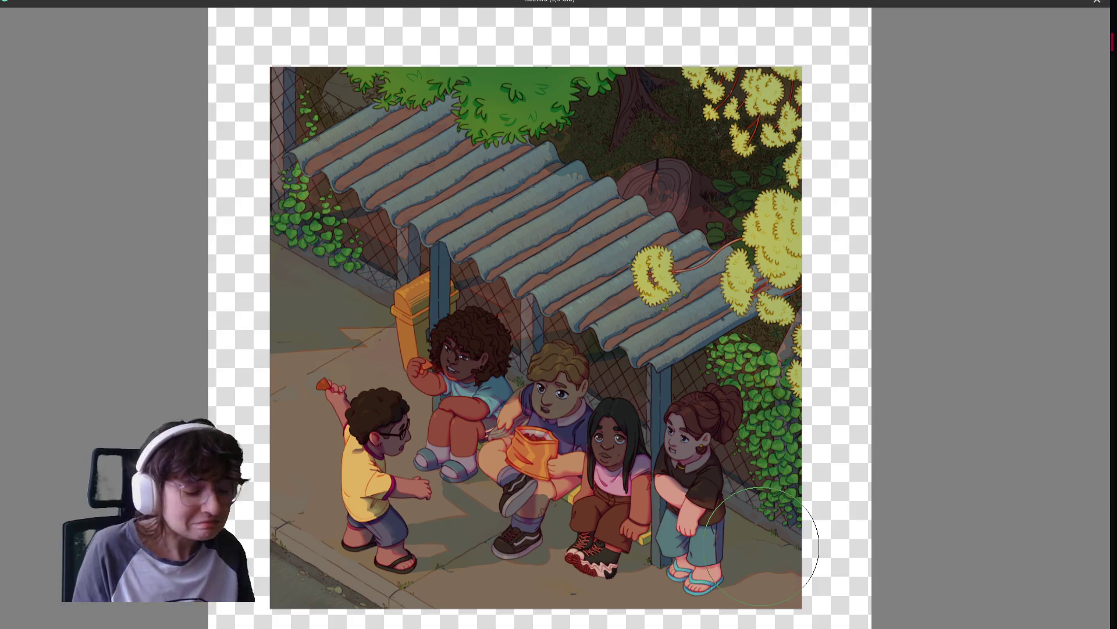
Restore the full workspace, then toggle Agrupar 94's visibility and select and collapse that group.
key(Tab)
scroll(975, 299, up, 1)
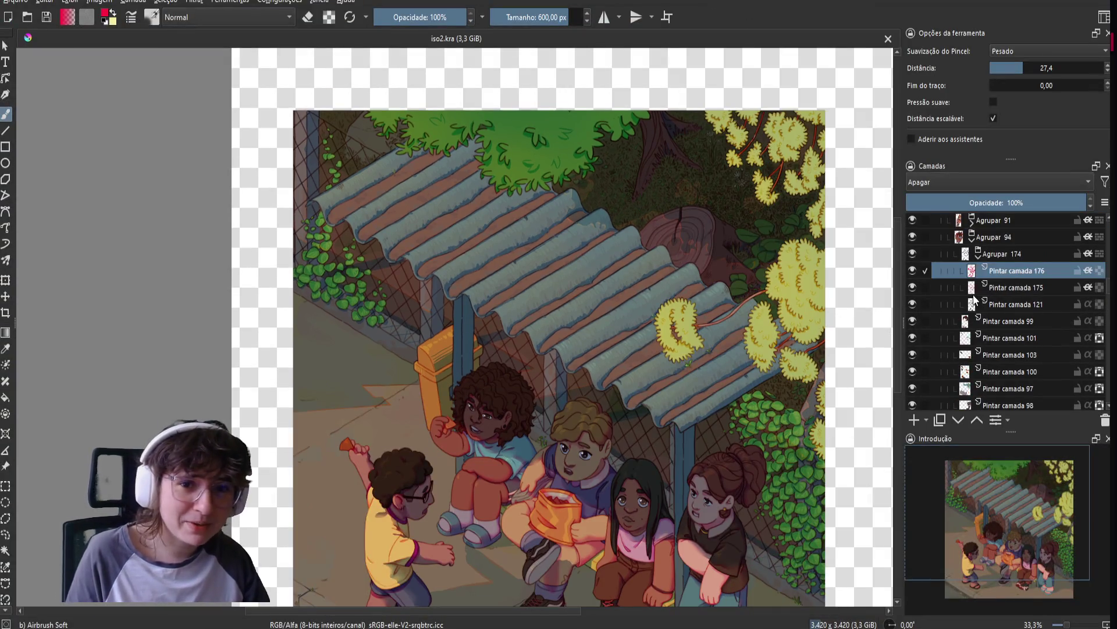
click(916, 233)
click(916, 233)
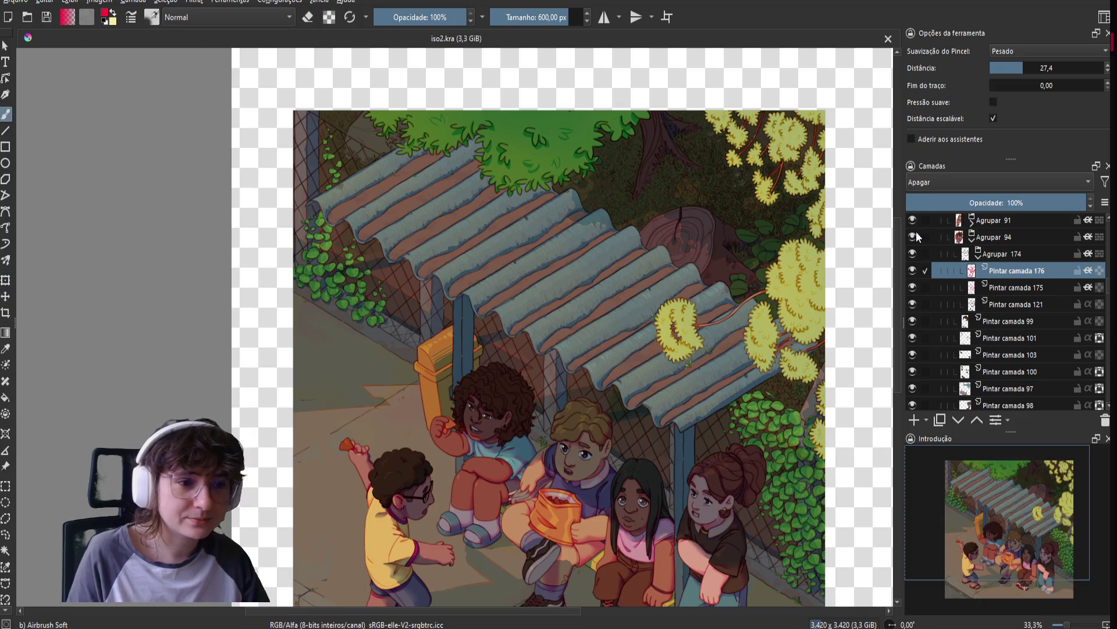
click(980, 235)
click(972, 237)
Briefly hide and re-show Pintar camada 155 and the Agrupar 160 group to compare.
scroll(973, 270, up, 3)
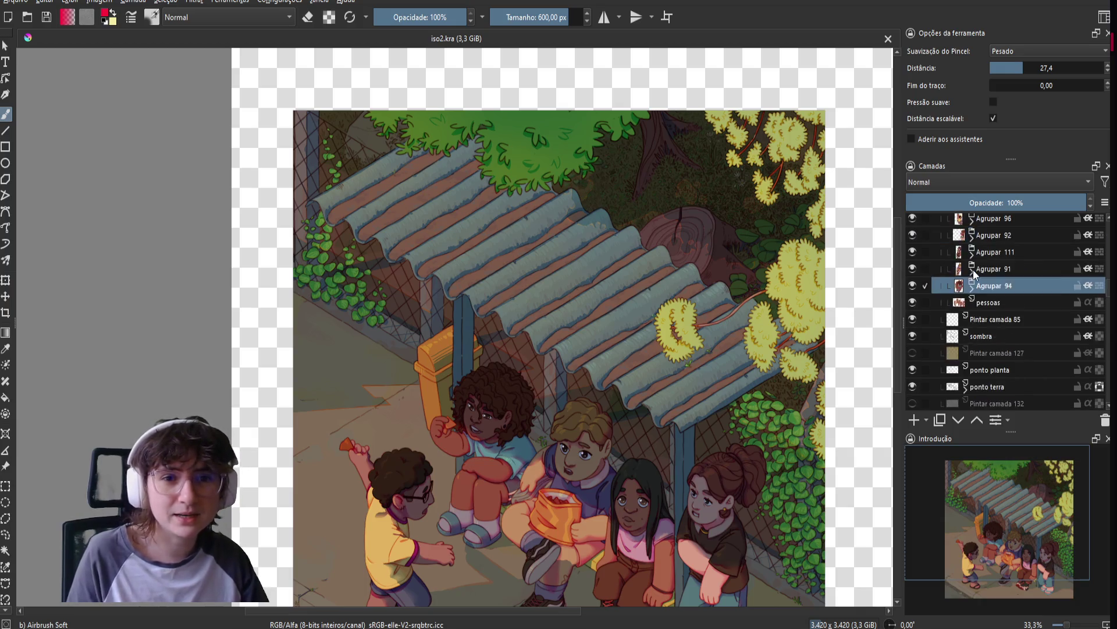
scroll(959, 305, up, 1)
click(911, 264)
click(911, 265)
click(913, 298)
click(913, 298)
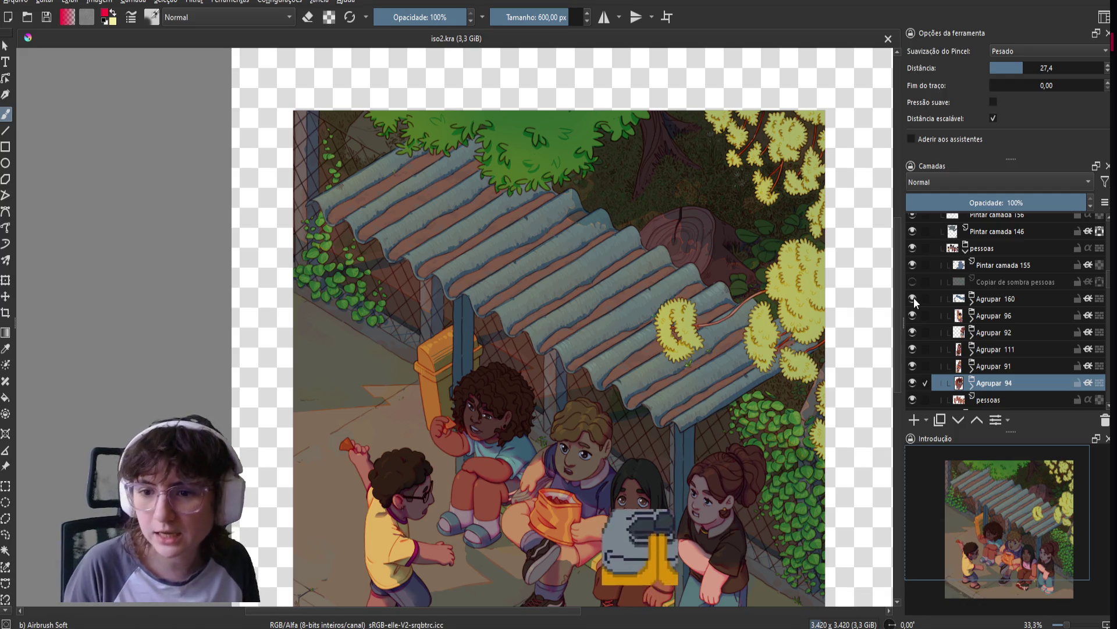
drag(665, 359, 660, 321)
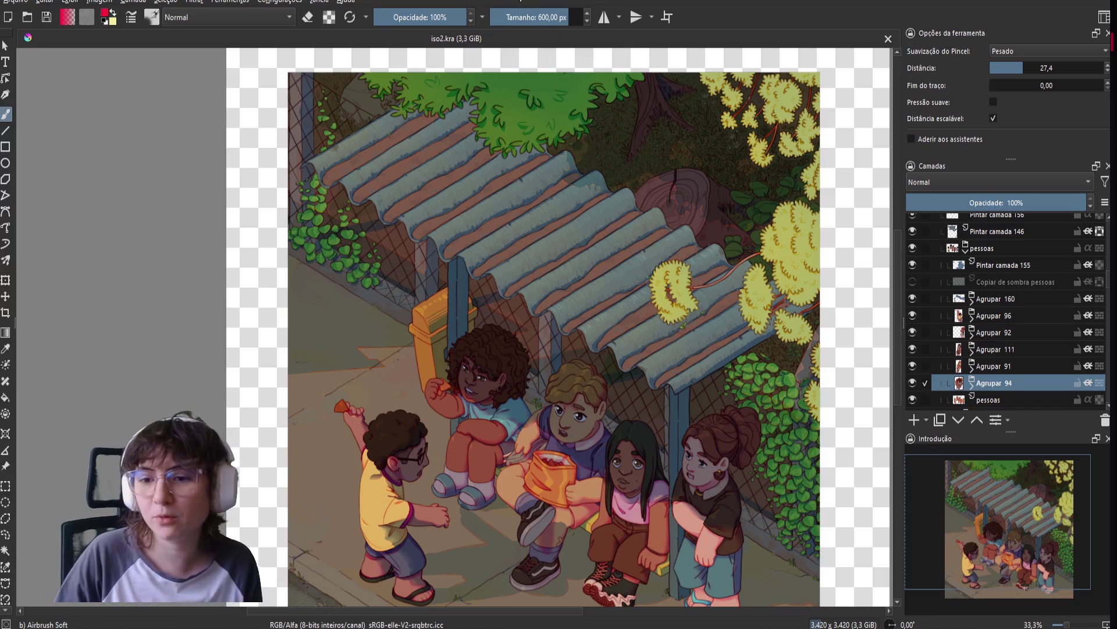
drag(585, 343, 572, 317)
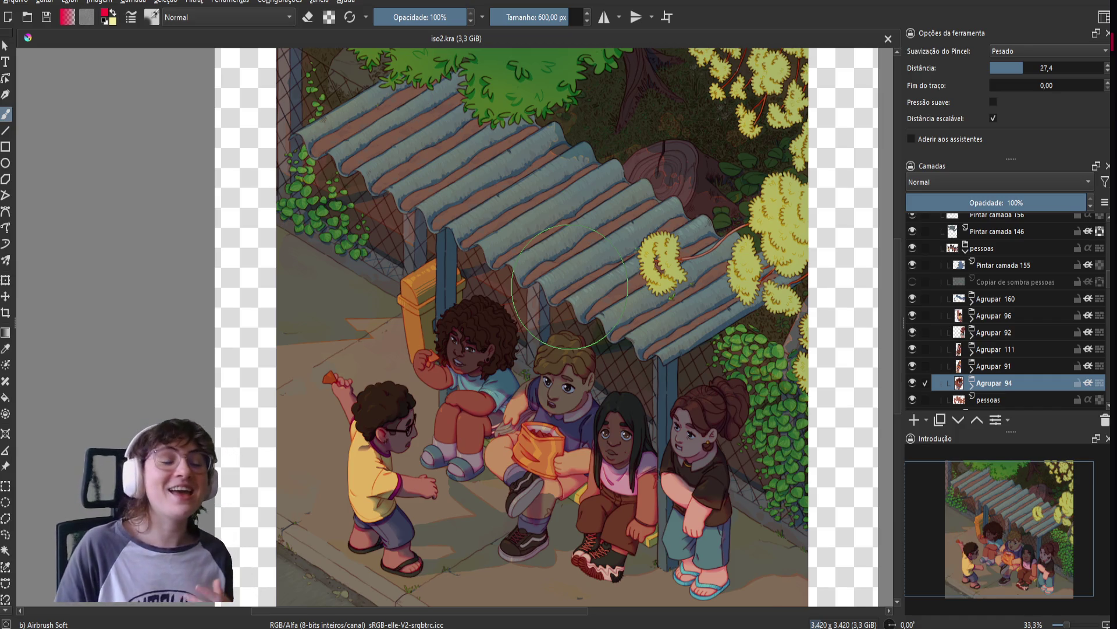
Expand the Agrupar 96 and Agrupar 162 groups and bring the boy in yellow into view.
scroll(506, 372, up, 1)
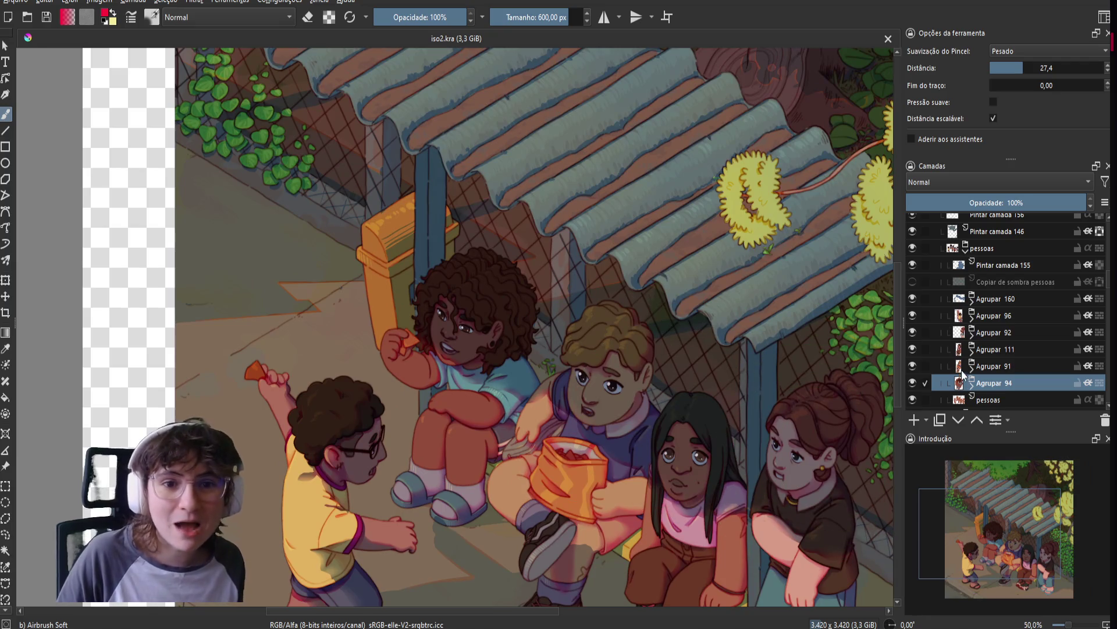
click(913, 298)
click(912, 299)
click(970, 319)
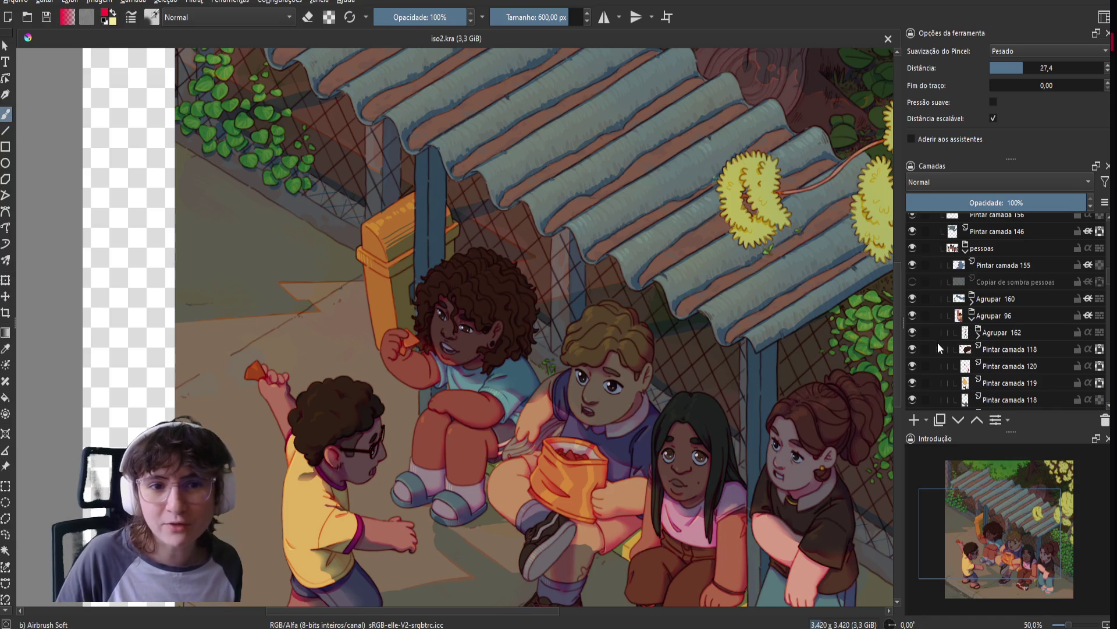
click(977, 335)
drag(516, 445, 678, 318)
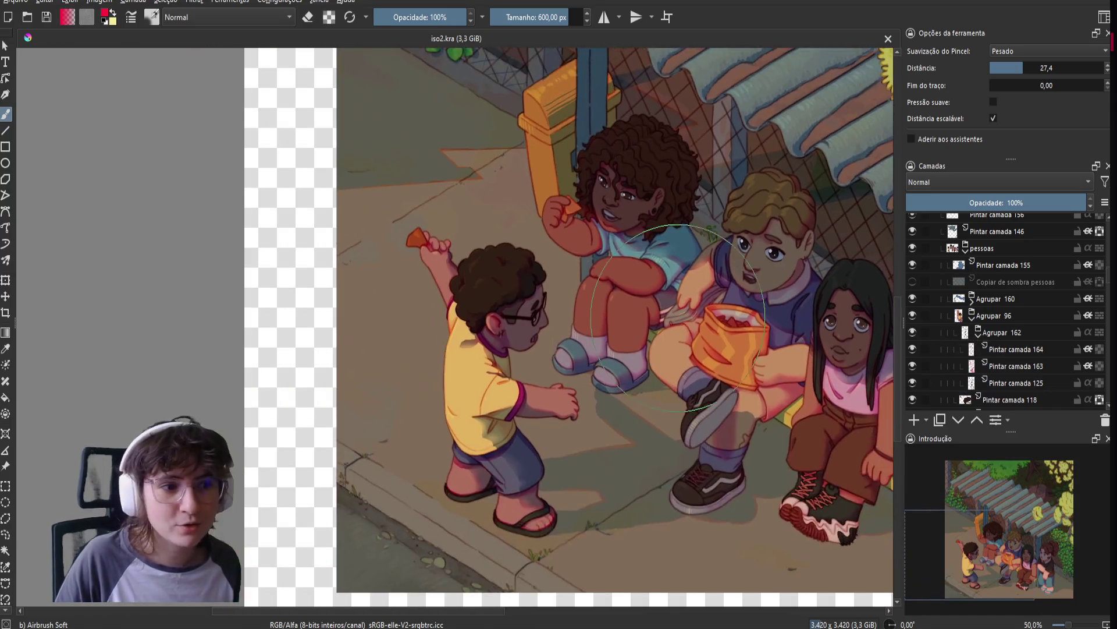
scroll(496, 395, up, 1)
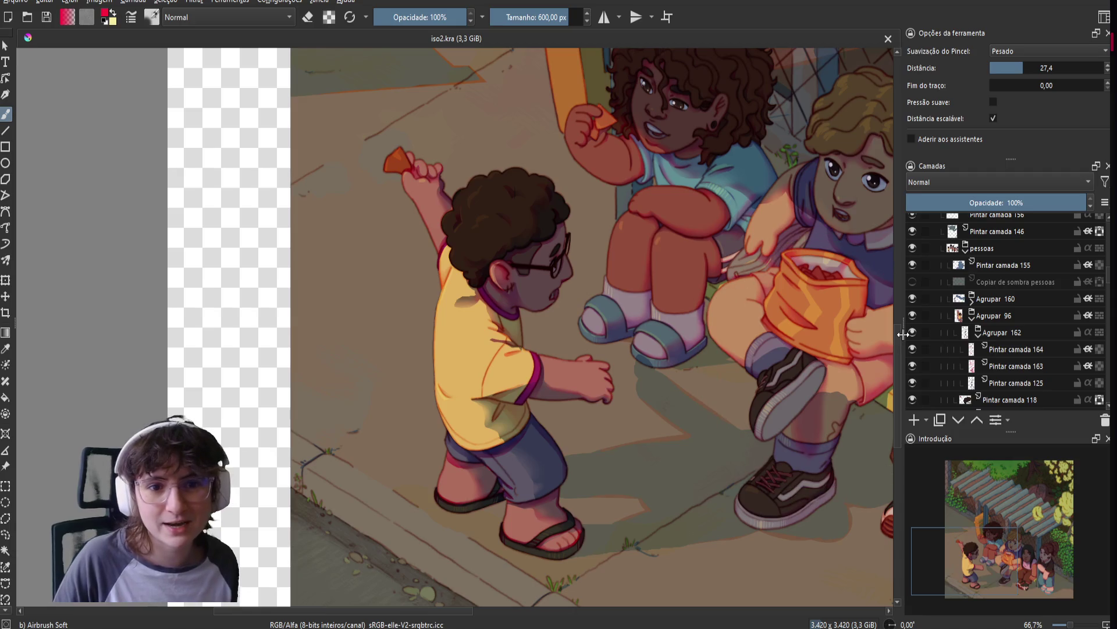
Hide the Pintar camada 155 and Agrupar 160 shading, temporarily toggling layers 164 and 163.
click(912, 350)
click(911, 366)
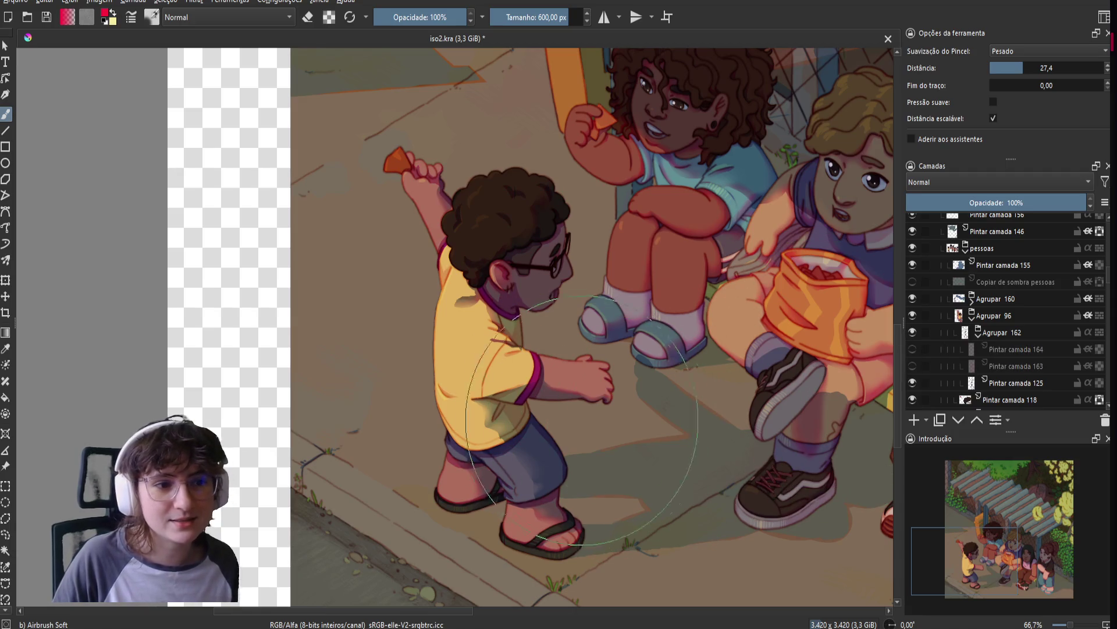
click(913, 299)
click(913, 265)
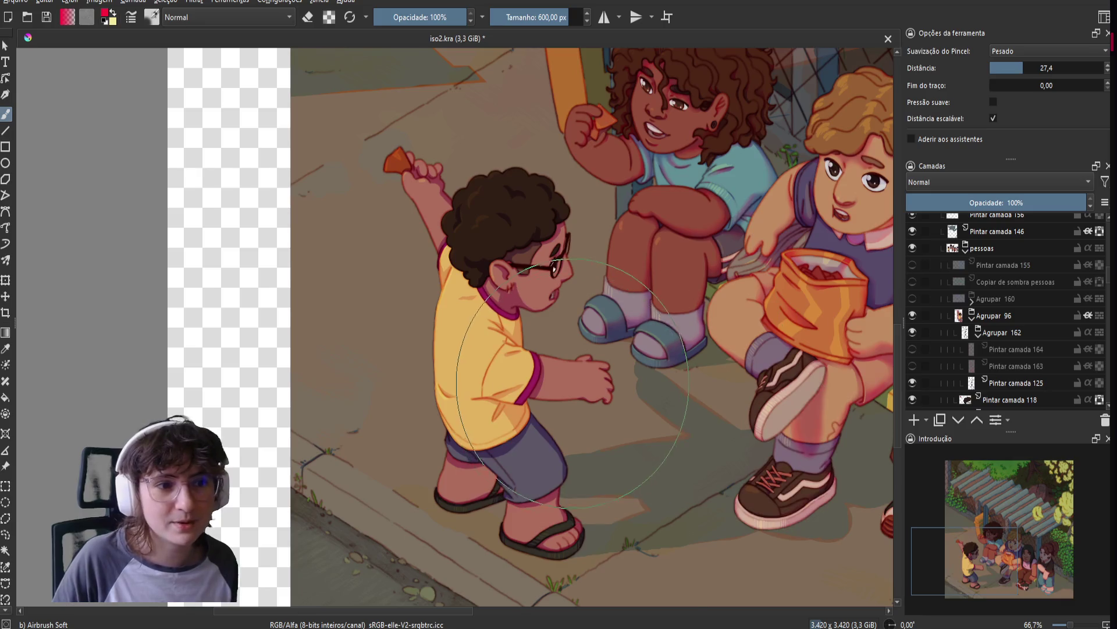
scroll(502, 372, up, 1)
click(912, 366)
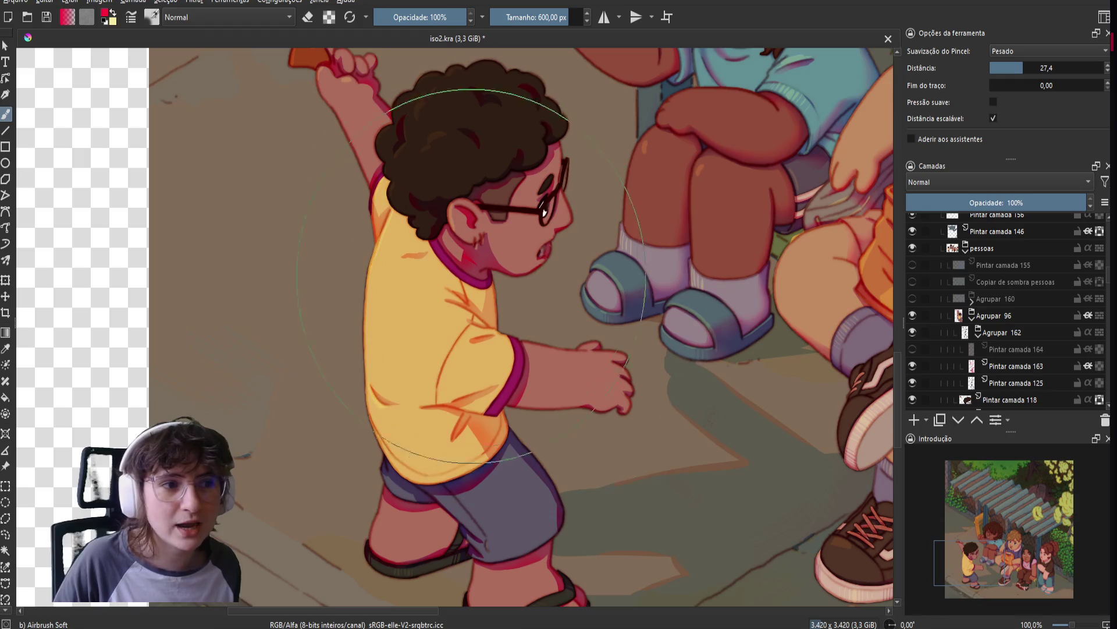
click(912, 349)
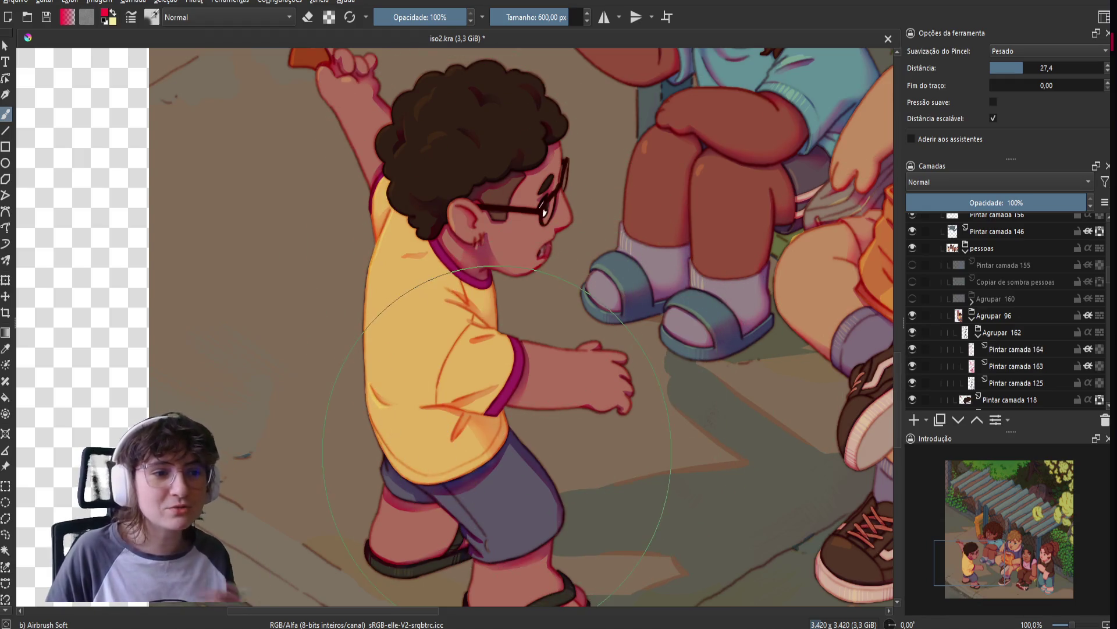
Inspect the brighter children, then collapse the Agrupar 162 and Agrupar 96 groups.
drag(507, 464, 531, 420)
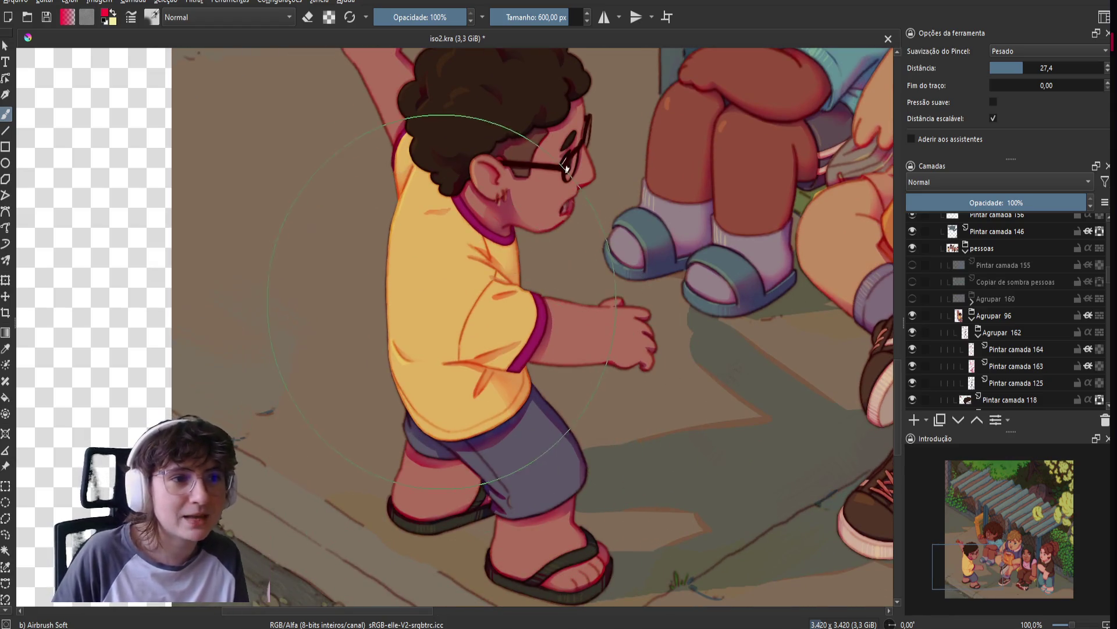
drag(464, 349, 486, 397)
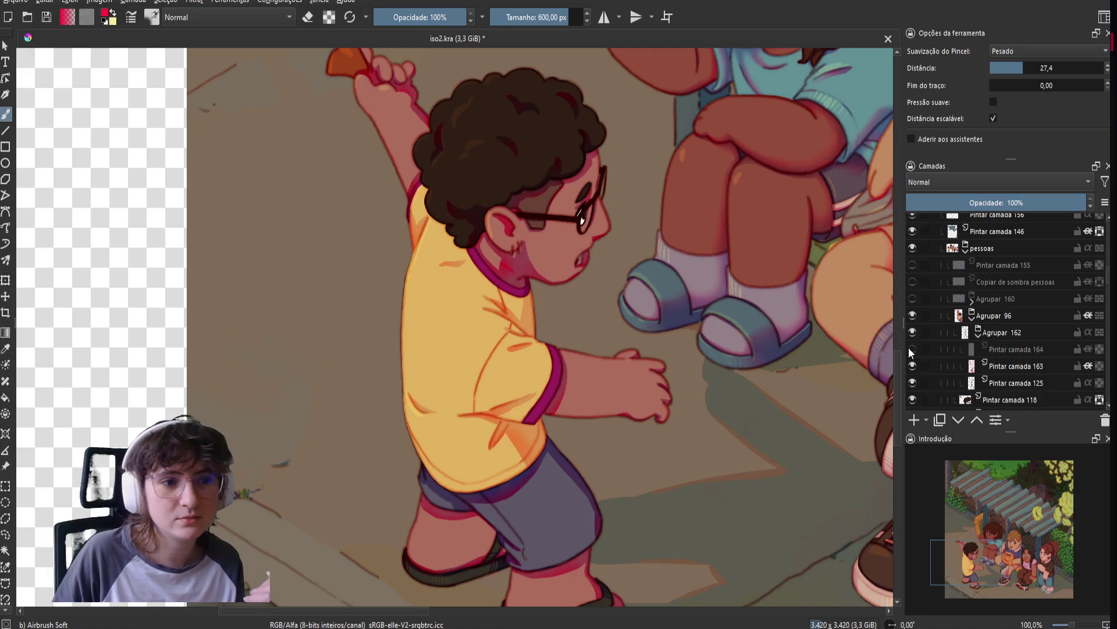
scroll(713, 401, down, 1)
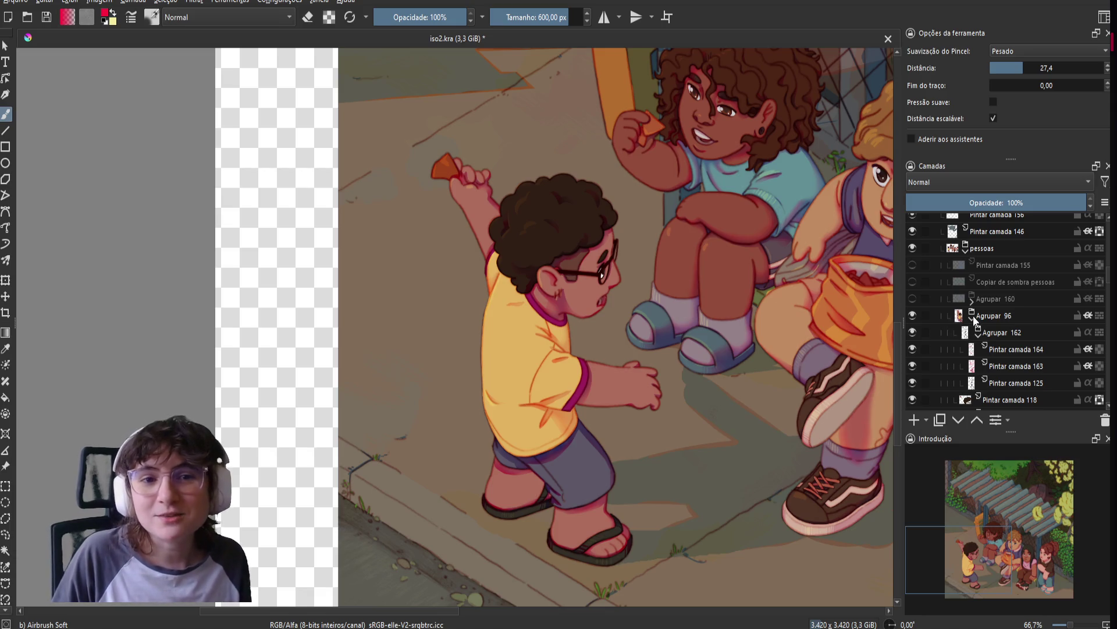
click(977, 333)
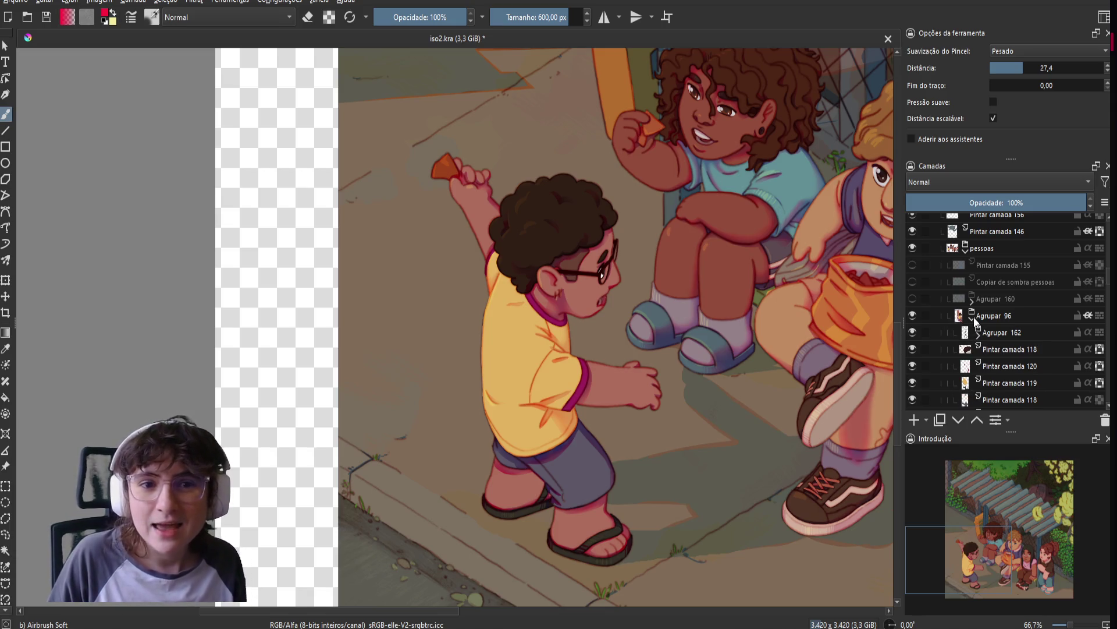
click(972, 317)
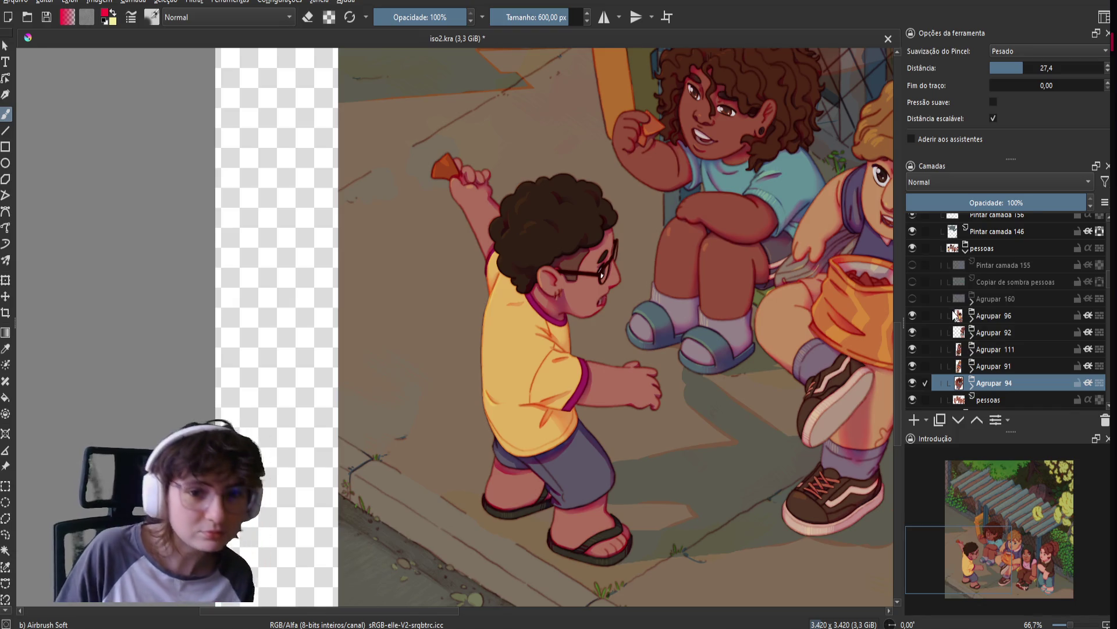
Select the pessoas group and make Agrupar 160 visible again.
scroll(952, 312, up, 1)
click(976, 302)
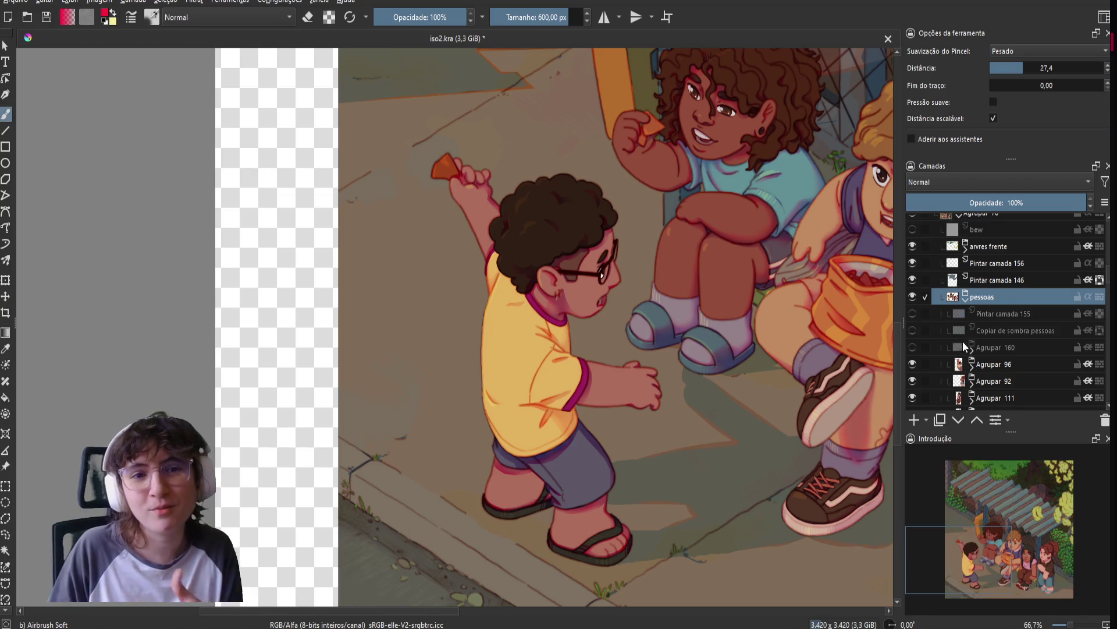
click(912, 347)
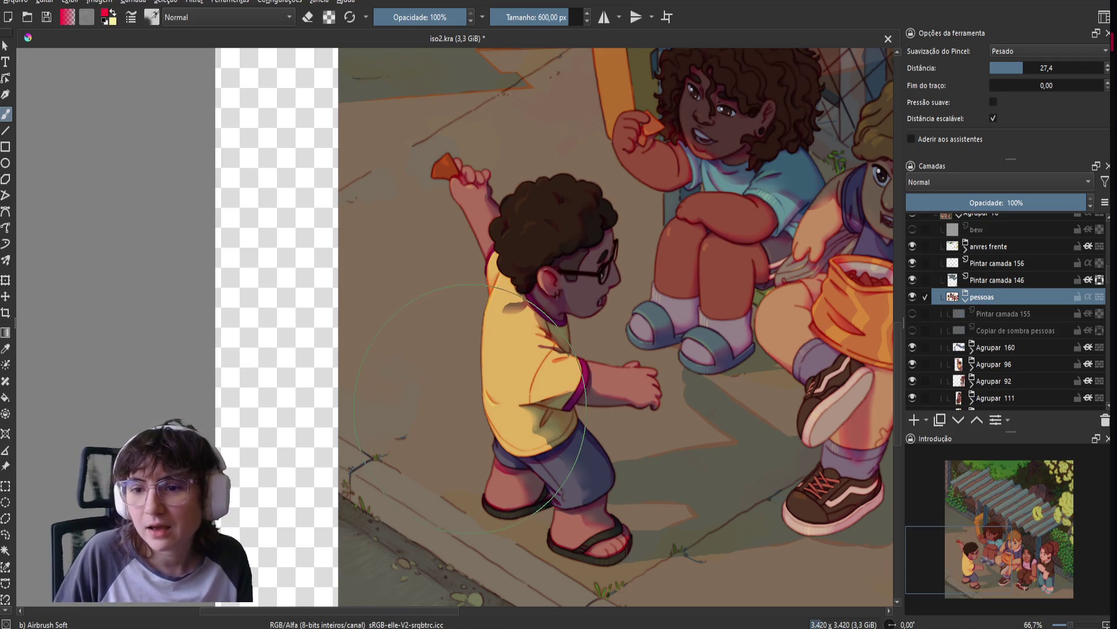
scroll(469, 410, down, 1)
scroll(588, 416, down, 1)
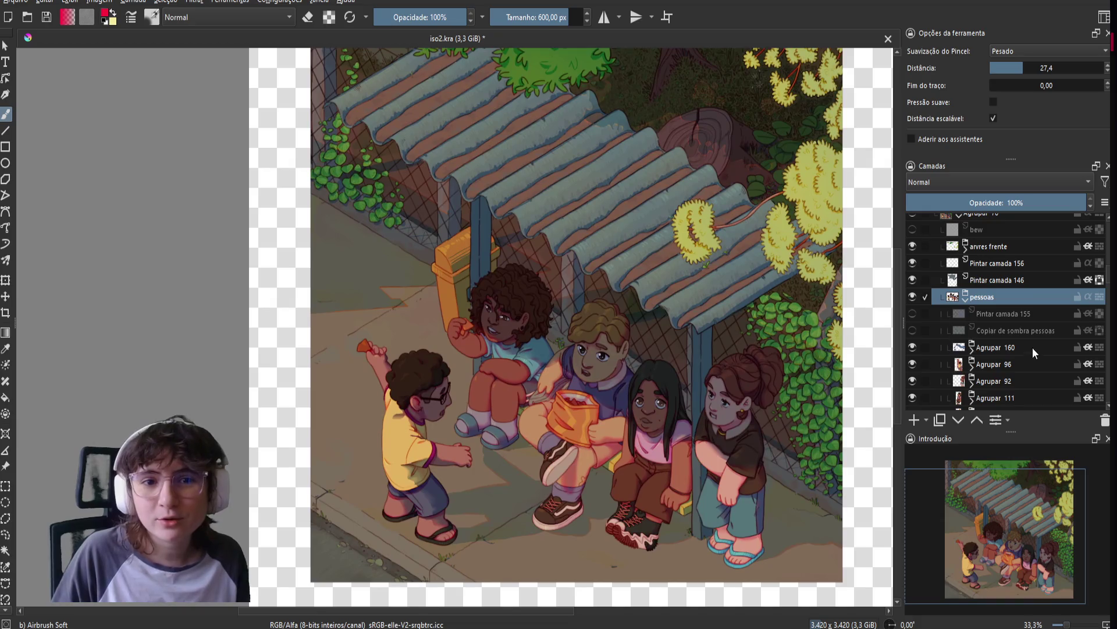
Select Agrupar 160, compare its shading on and off, and re-enable Pintar camada 155.
click(990, 348)
click(912, 348)
click(911, 347)
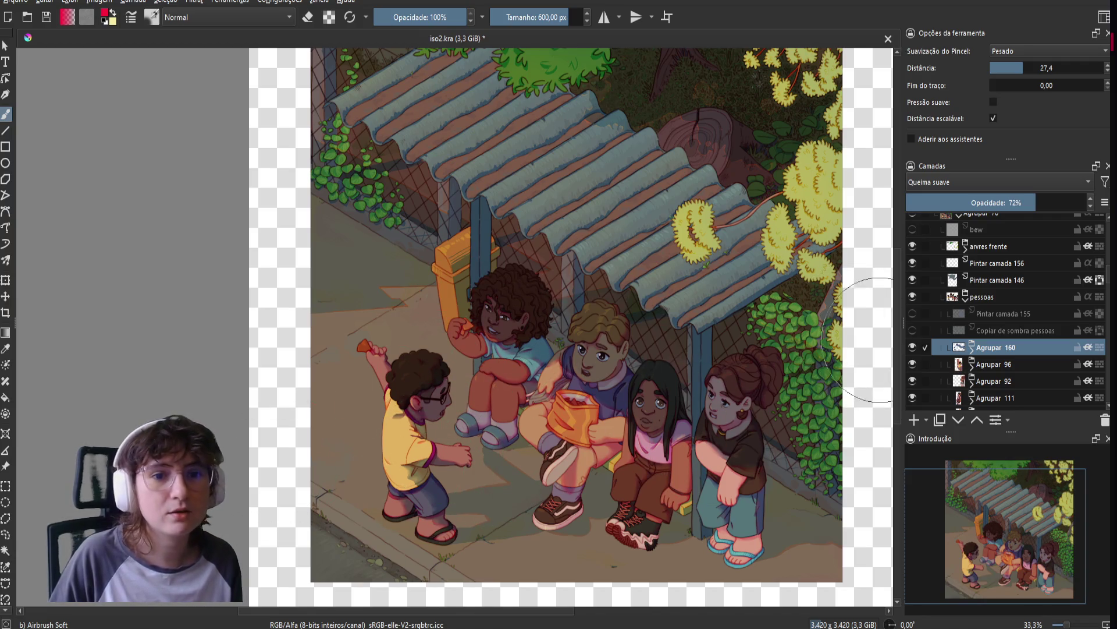
click(913, 348)
click(913, 347)
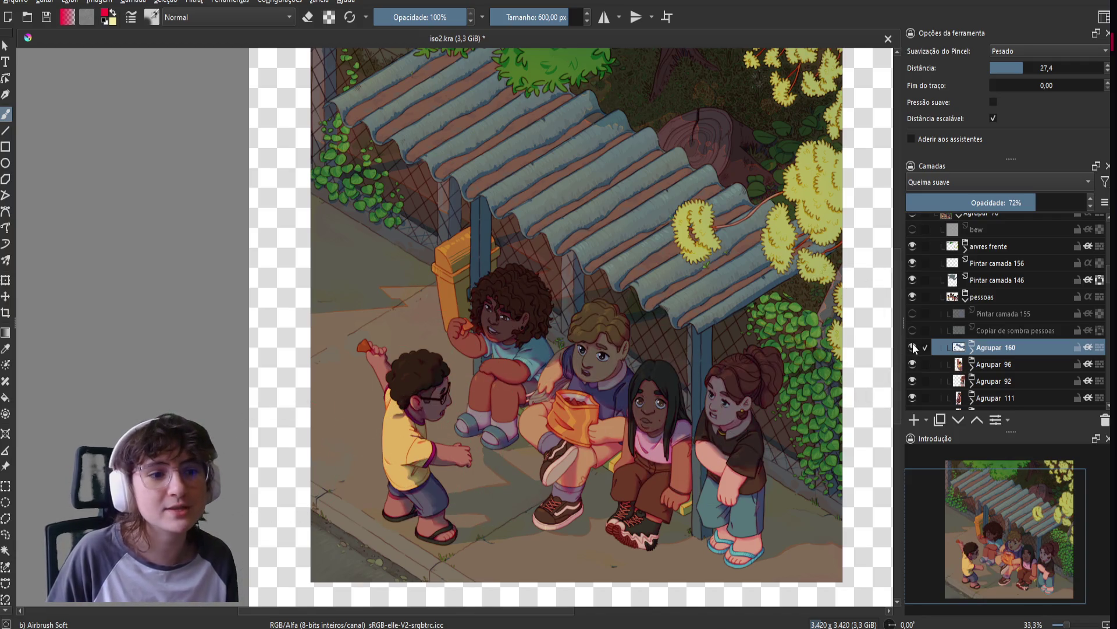
click(913, 313)
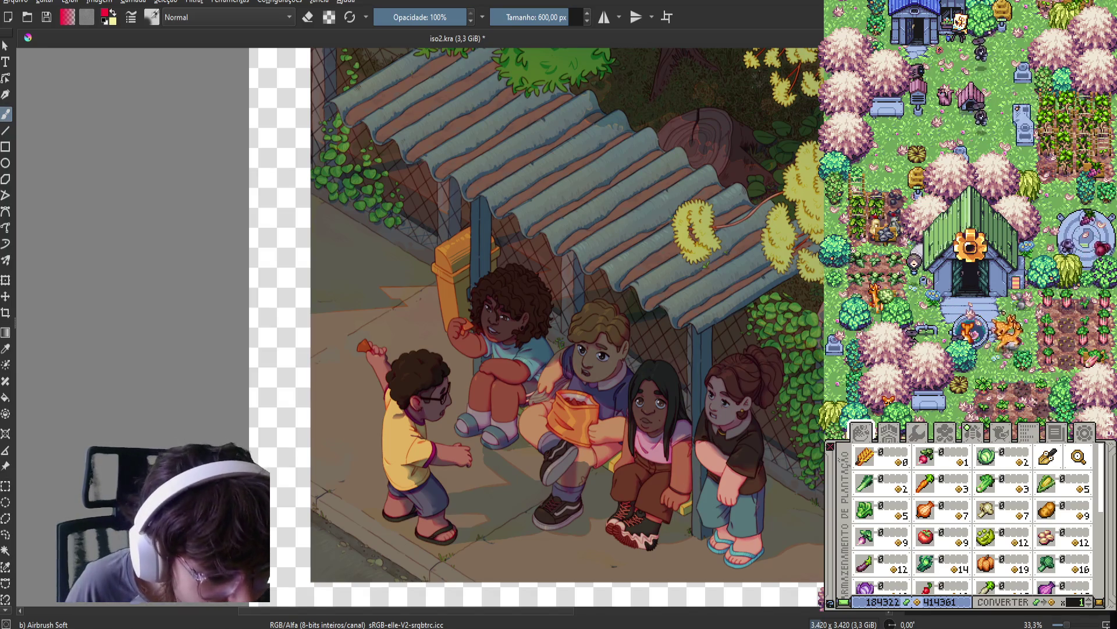
Open and close the game's Configurações panel so the farm map fills the view.
click(1086, 432)
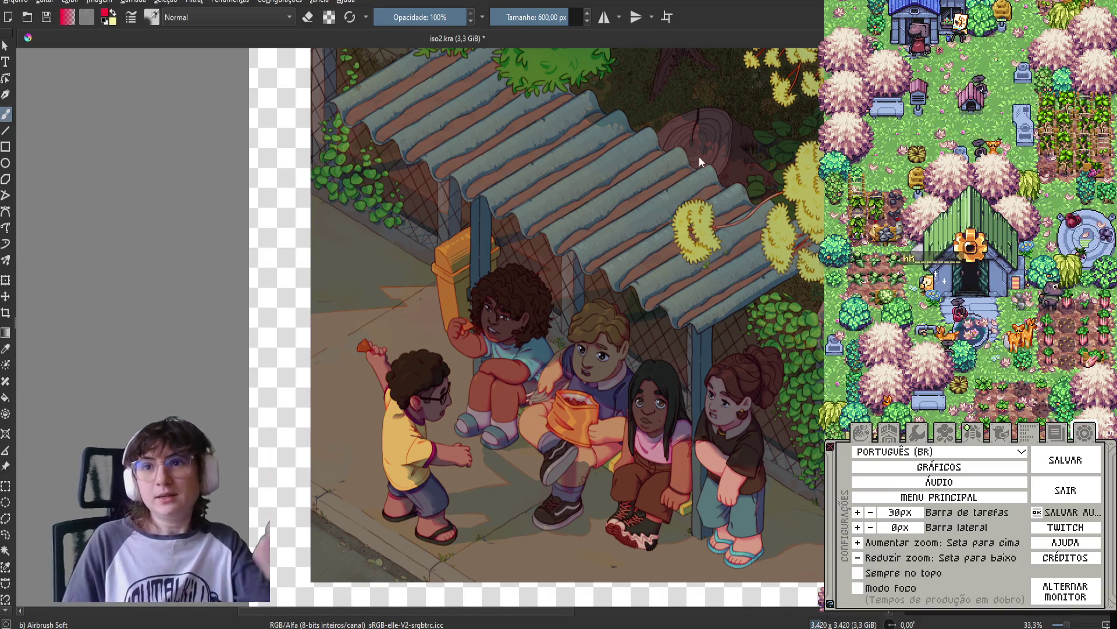
click(830, 447)
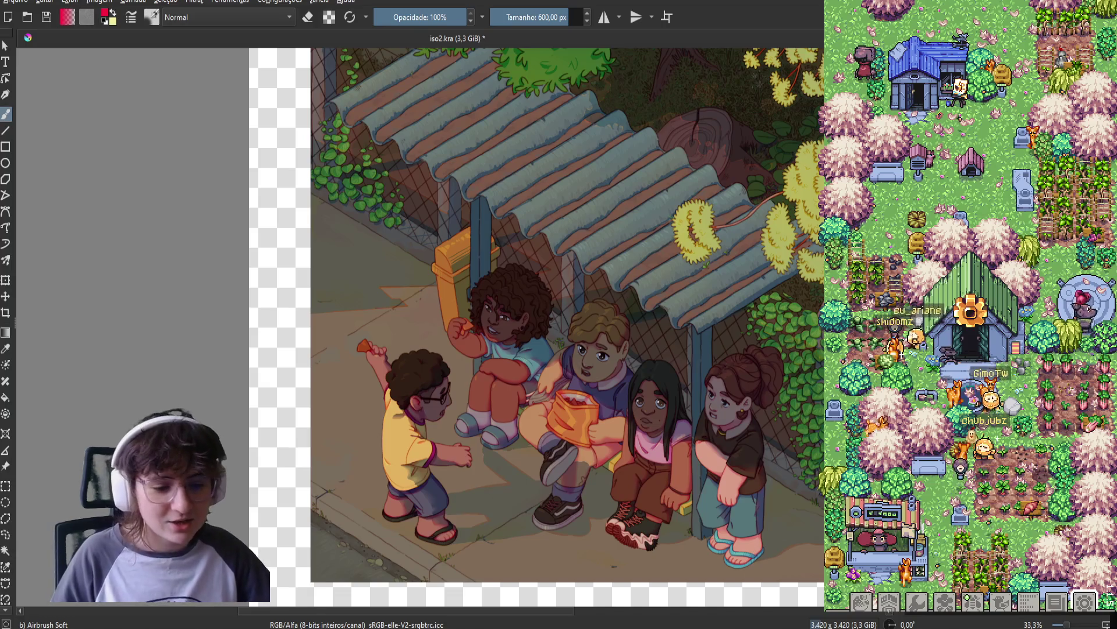
scroll(953, 232, down, 5)
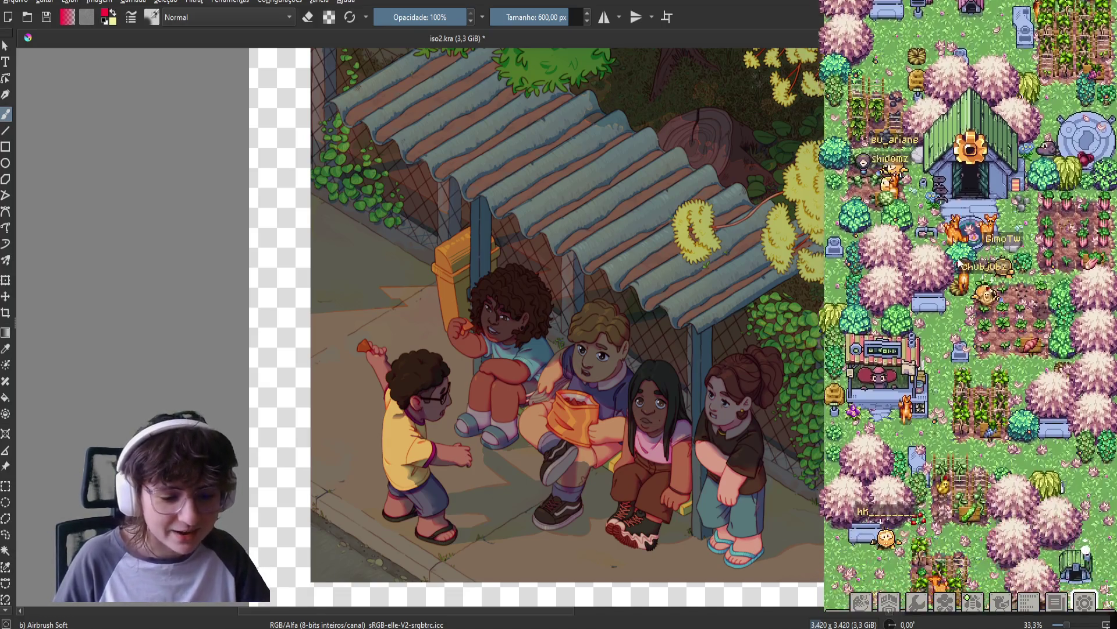
scroll(953, 232, up, 2)
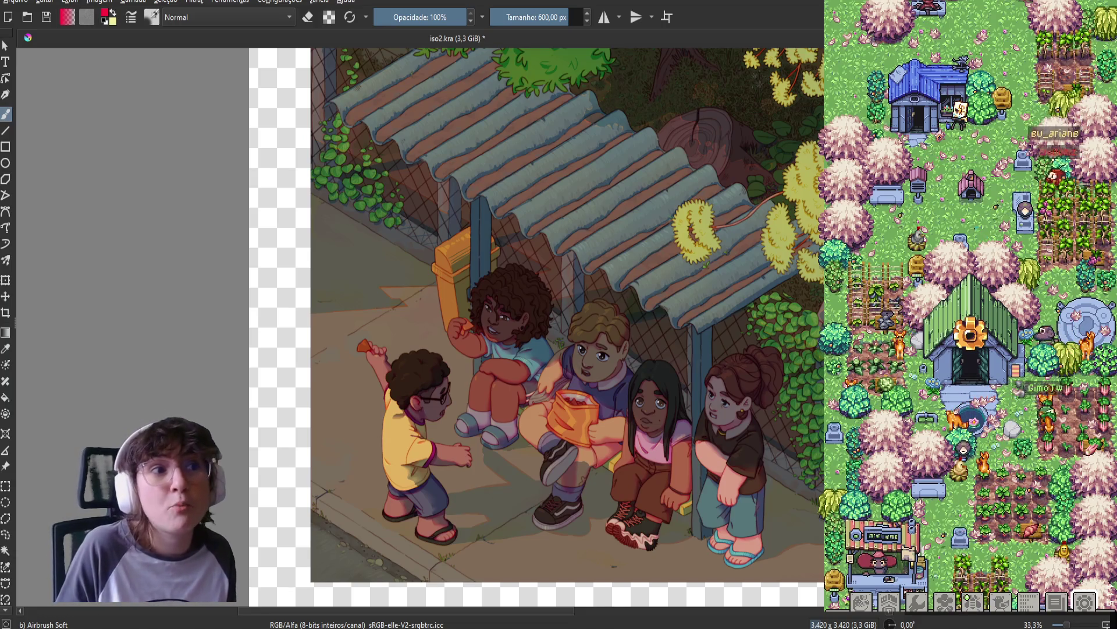
Save the shelter illustration iso2.kra with Ctrl+S.
key(ctrl+s)
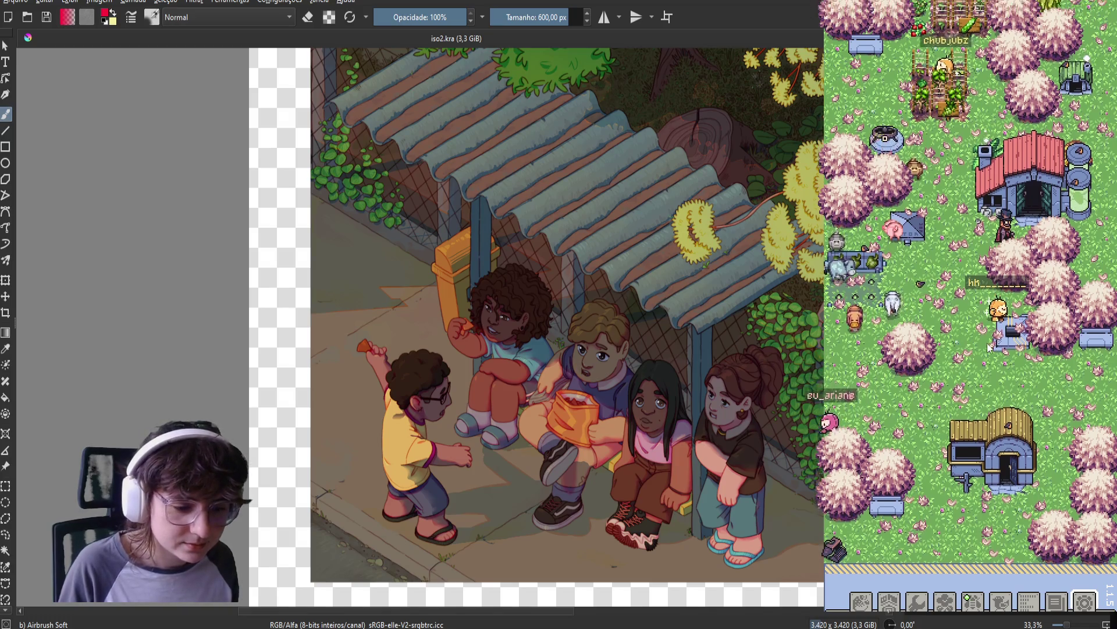
Buy two berry bushes from the Manutenção de Abelhas shop.
click(967, 593)
scroll(969, 515, down, 5)
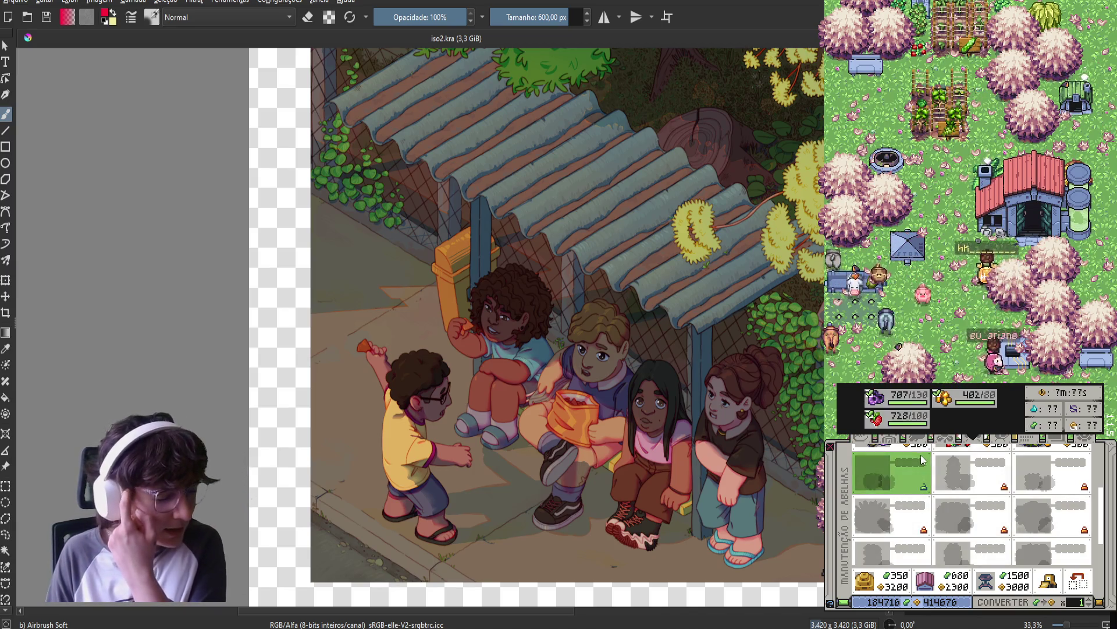
scroll(913, 482, up, 1)
scroll(911, 480, up, 2)
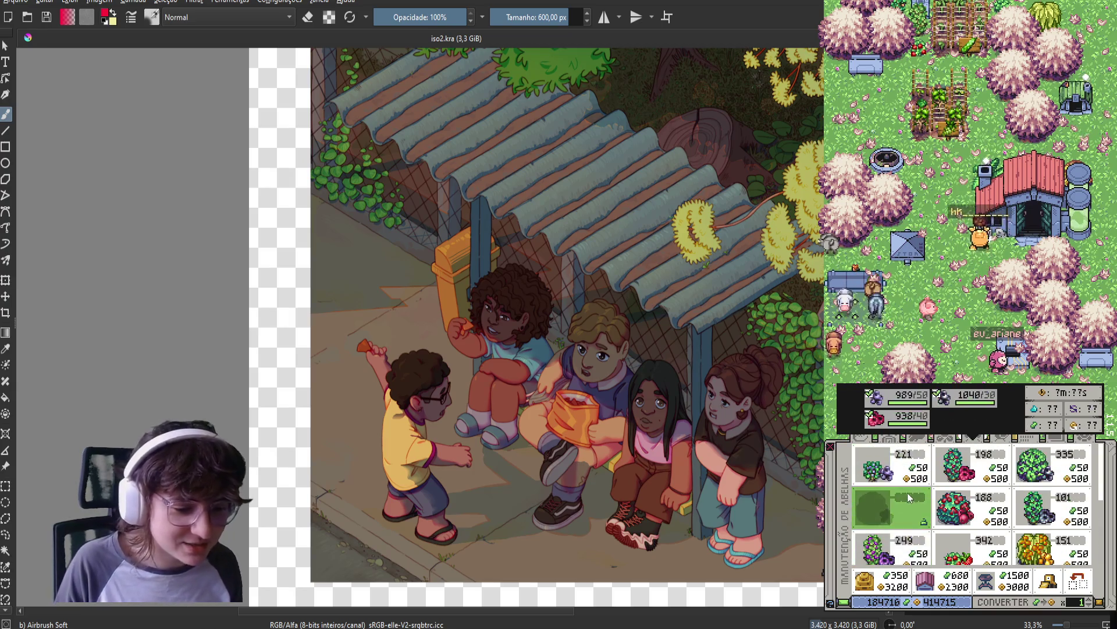
scroll(905, 502, down, 1)
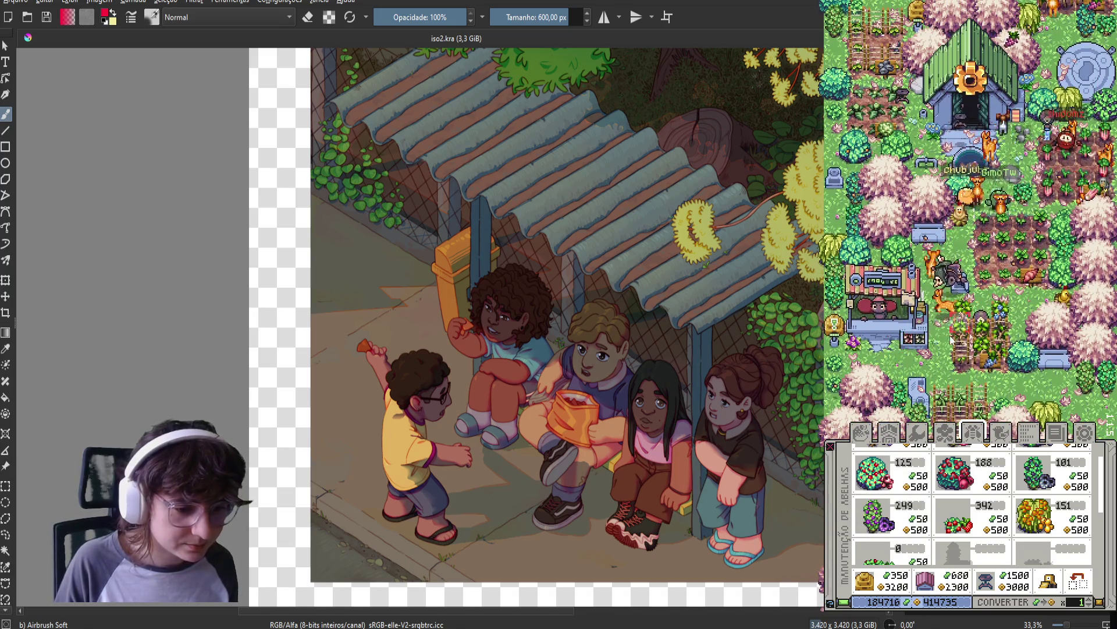
click(1026, 328)
click(1026, 326)
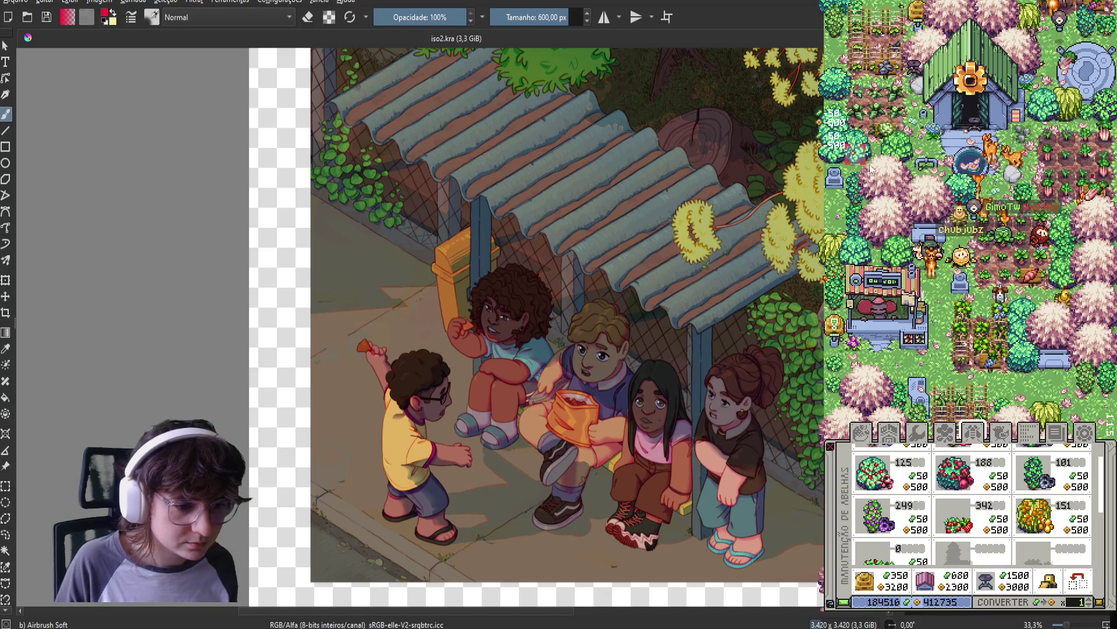
Move the farm map view north with the W key.
key(w)
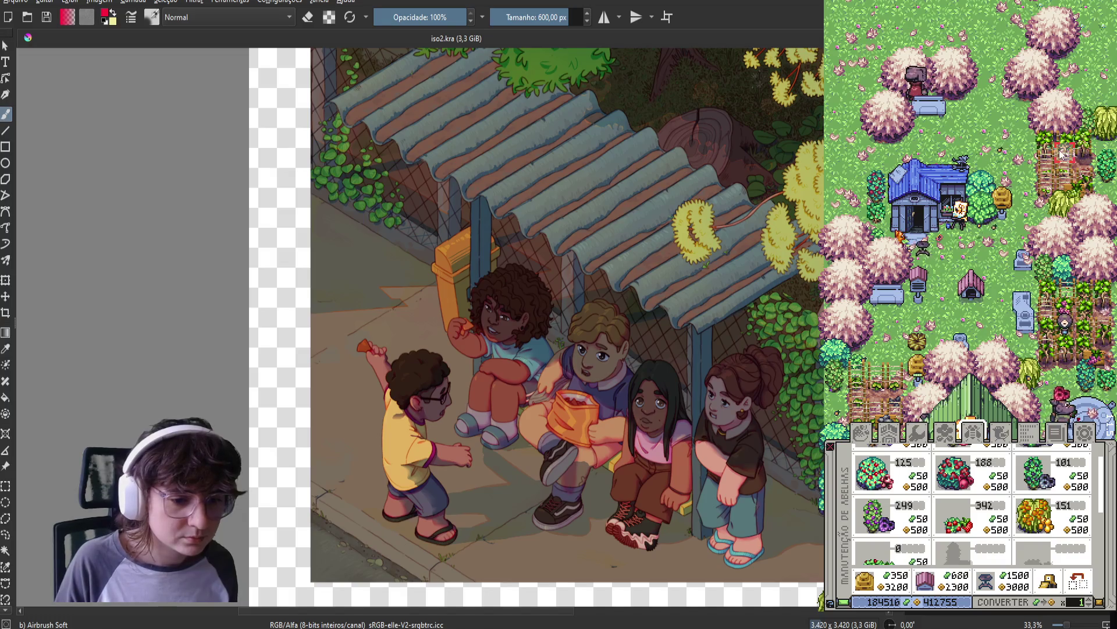
scroll(925, 529, down, 1)
scroll(926, 530, down, 1)
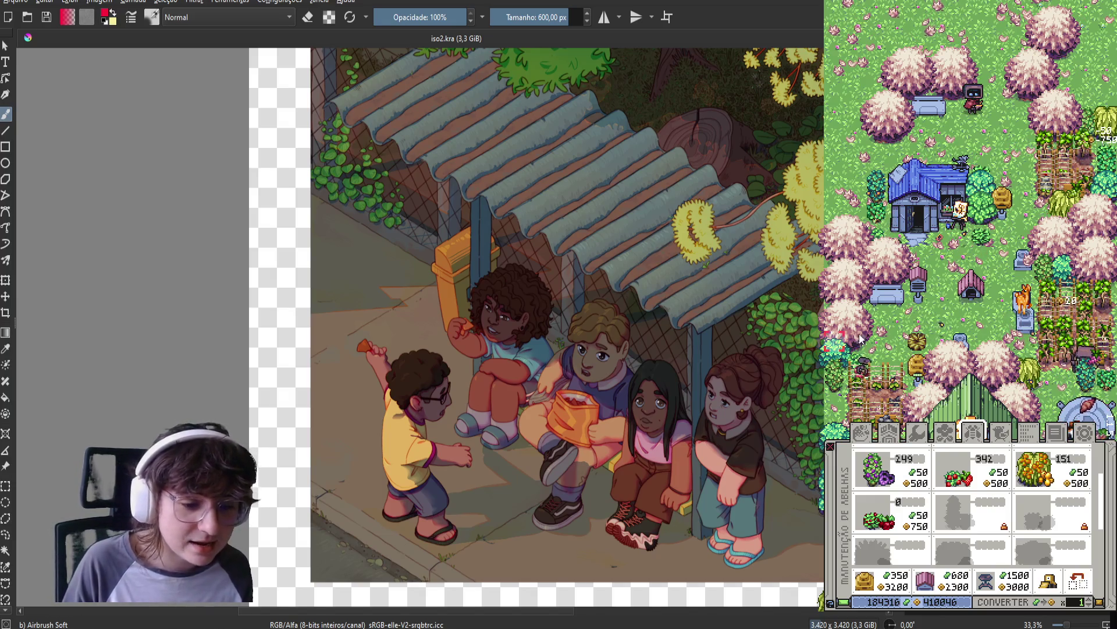
Buy two Lingonberry bushes from the bee shop.
scroll(1059, 251, down, 3)
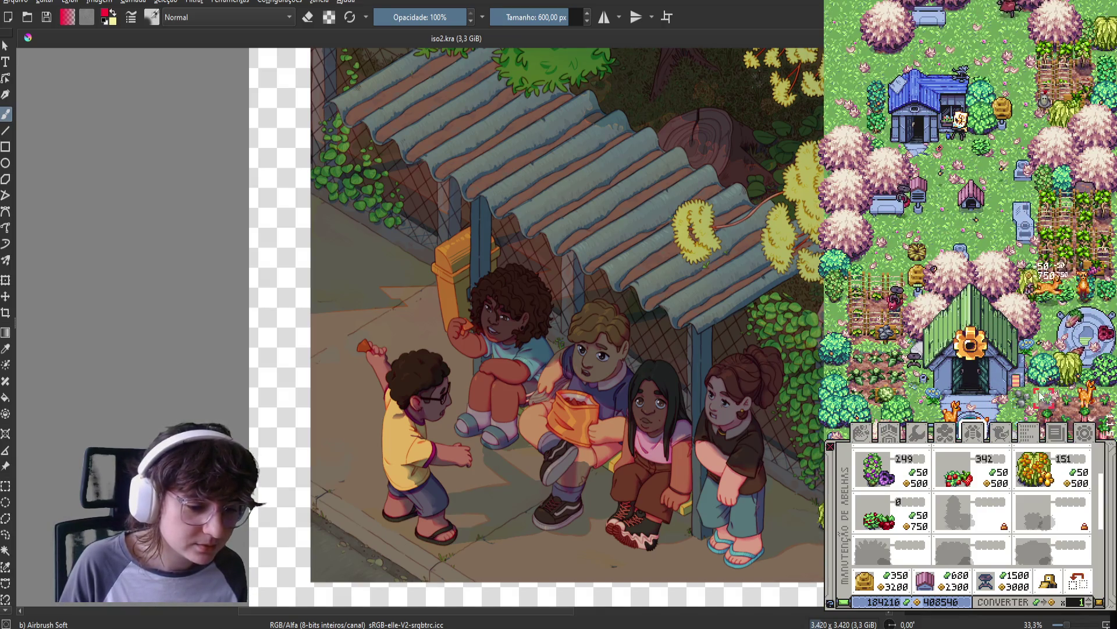
scroll(925, 209, down, 5)
scroll(925, 209, down, 3)
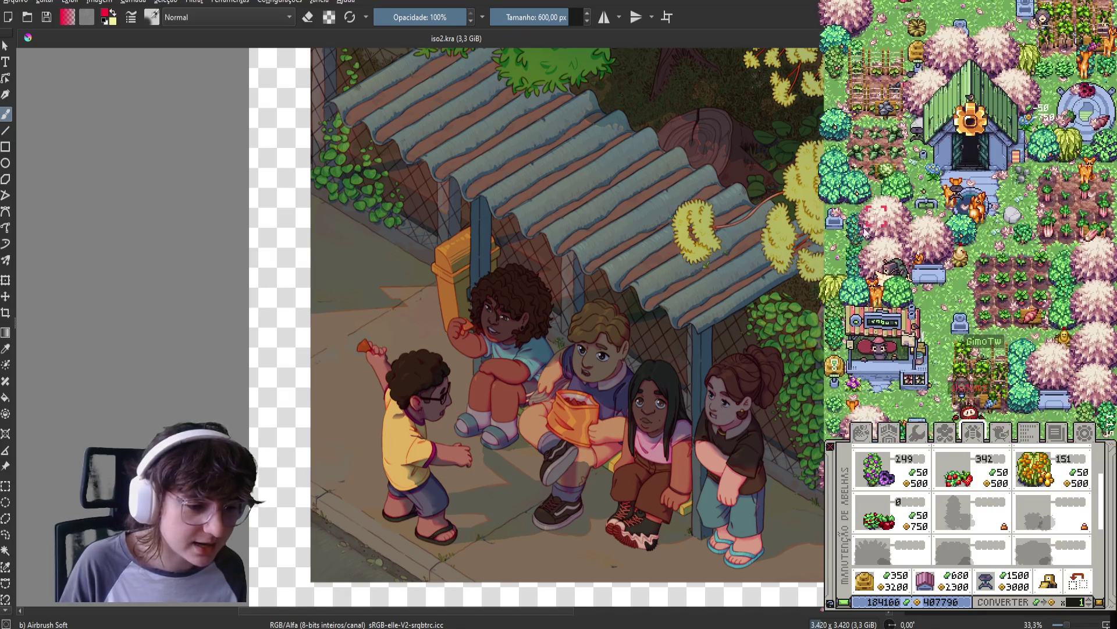
click(837, 264)
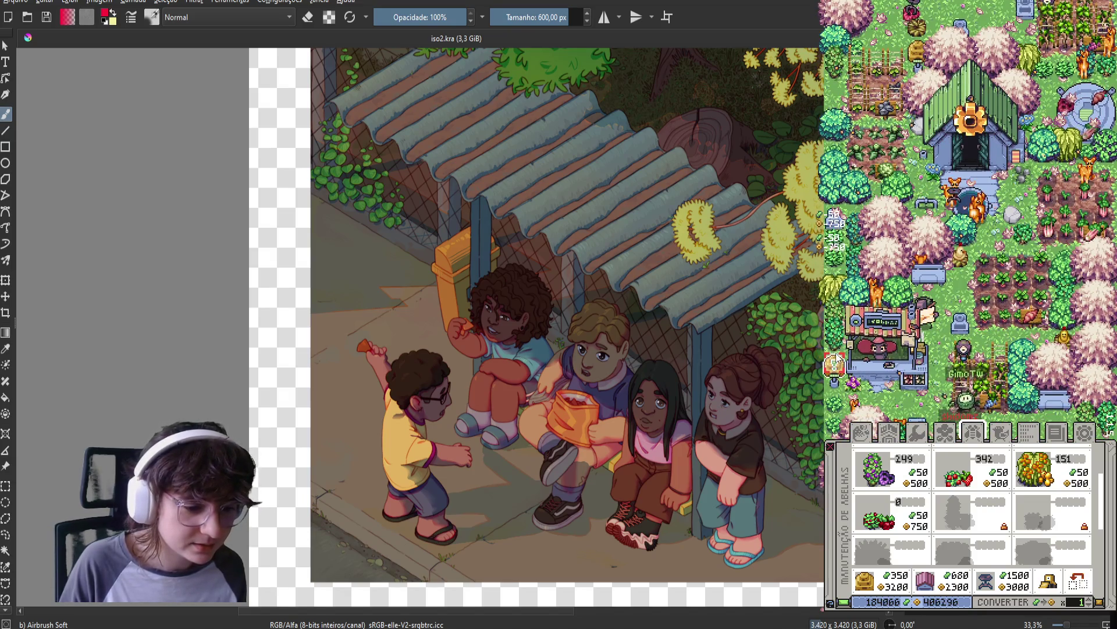
mouse_move(884, 516)
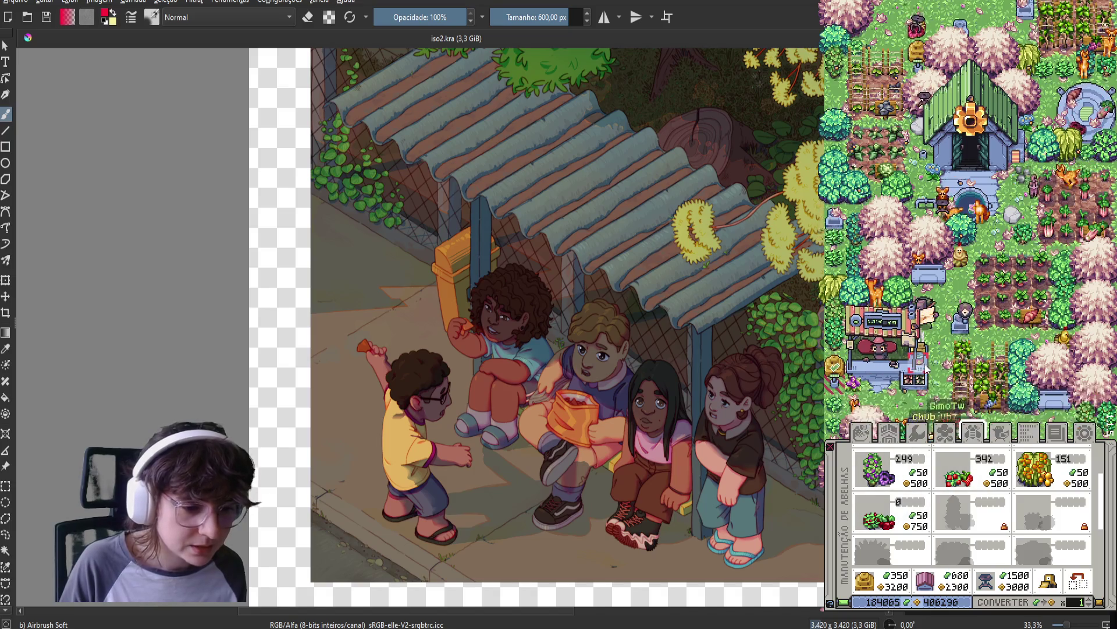
scroll(1050, 214, down, 4)
click(1050, 214)
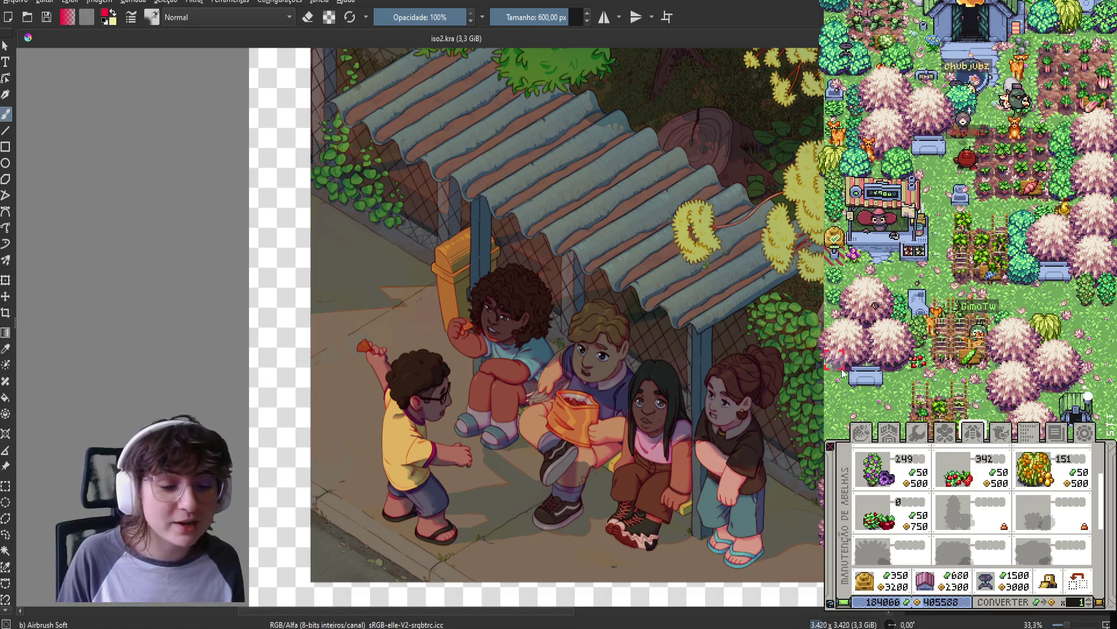
Plant two Lingonberry bushes beside the bench on the farm.
scroll(834, 368, down, 5)
click(837, 239)
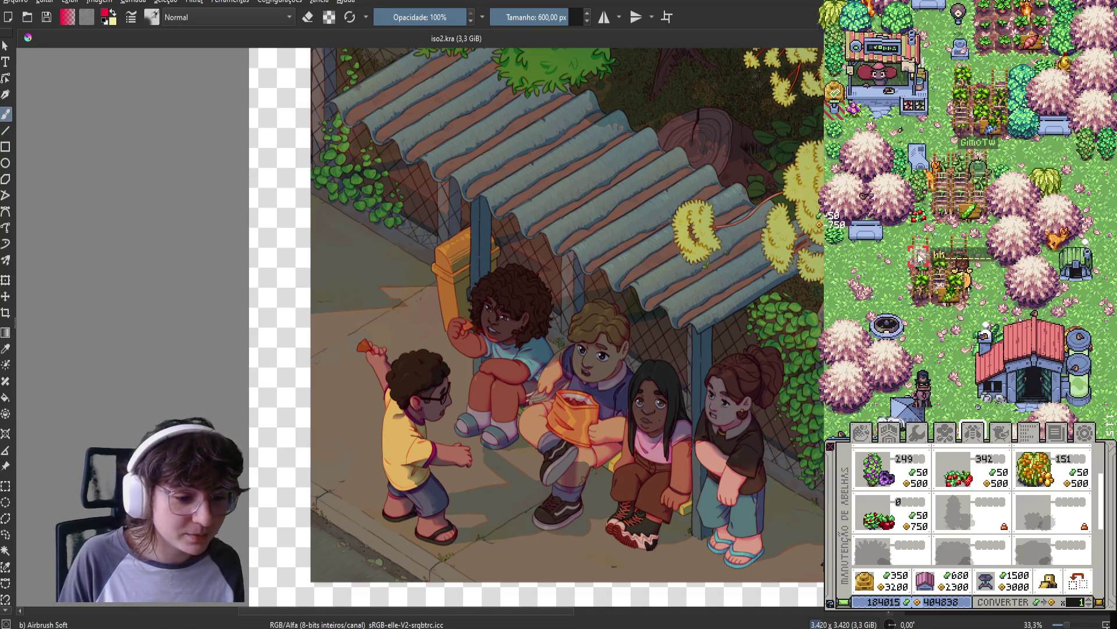
click(895, 232)
scroll(861, 219, down, 3)
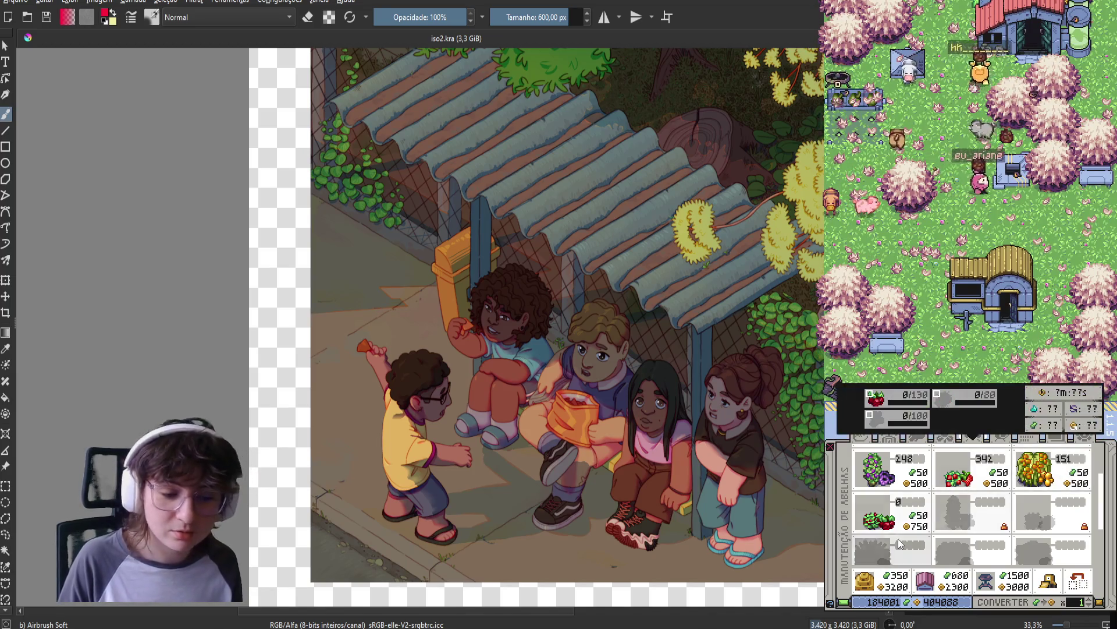
Switch the bee-maintenance shop to its locked items and scroll back to the berry bush at the top.
mouse_move(911, 528)
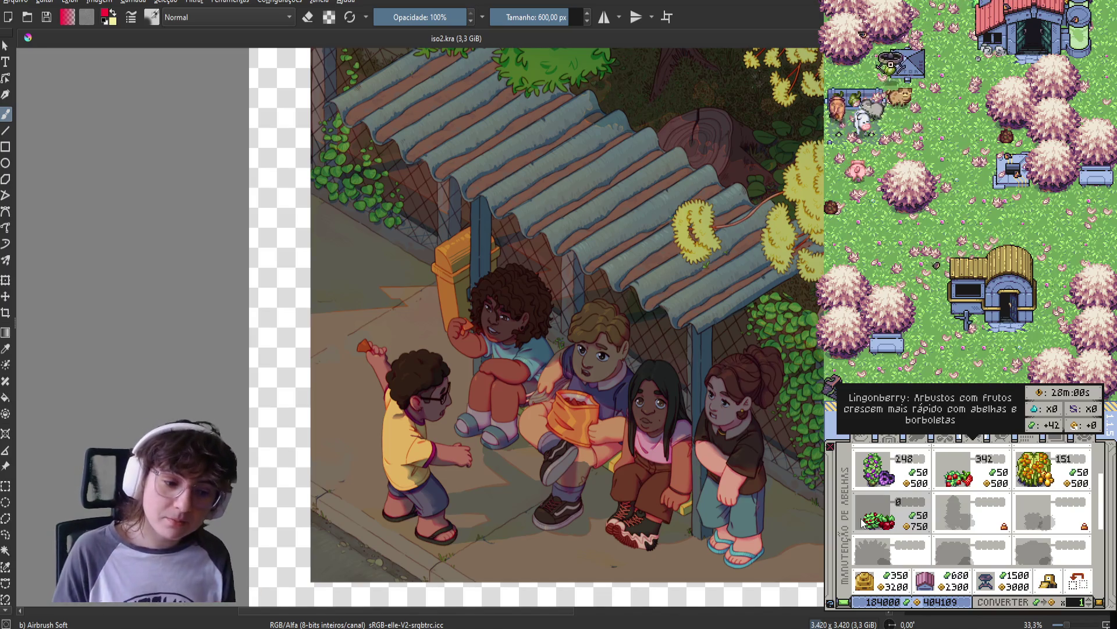
scroll(956, 512, down, 2)
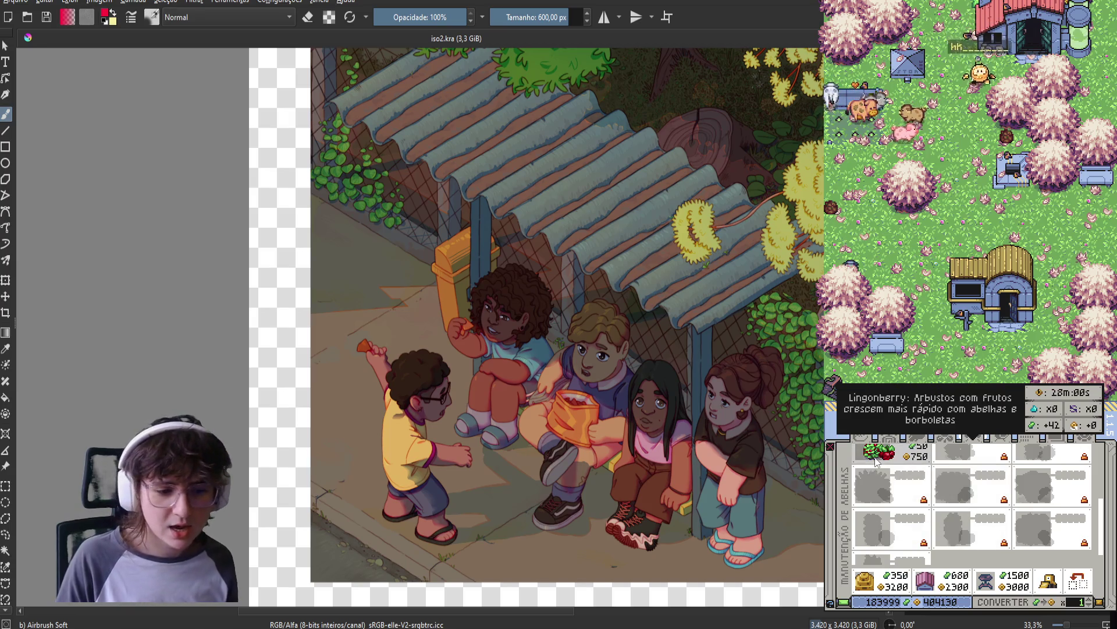
scroll(945, 489, down, 1)
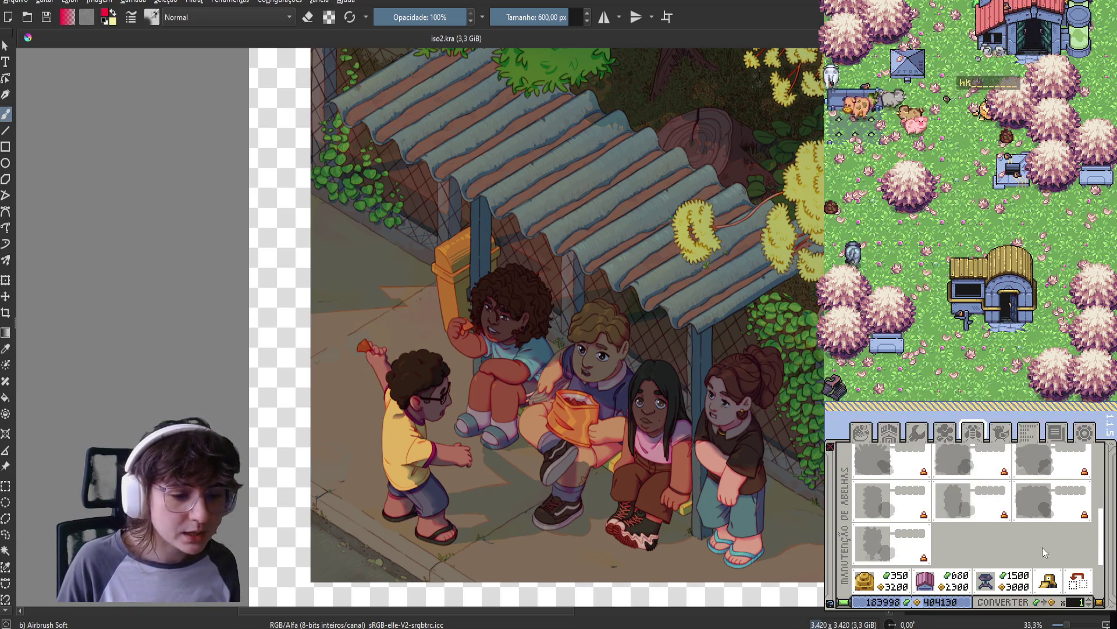
scroll(969, 550, up, 3)
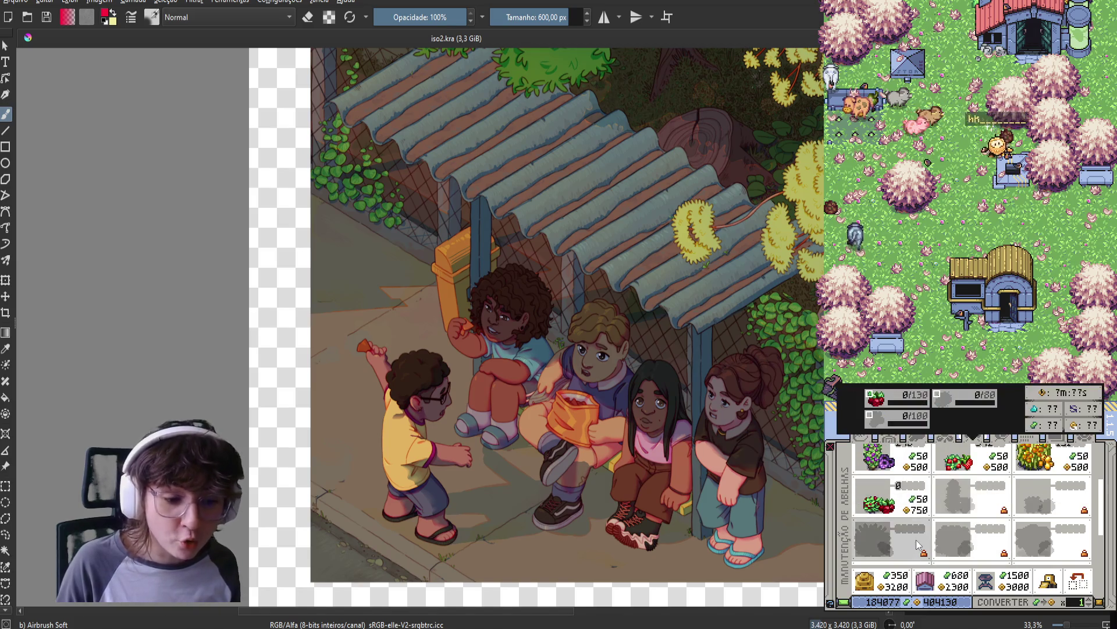
scroll(964, 518, up, 2)
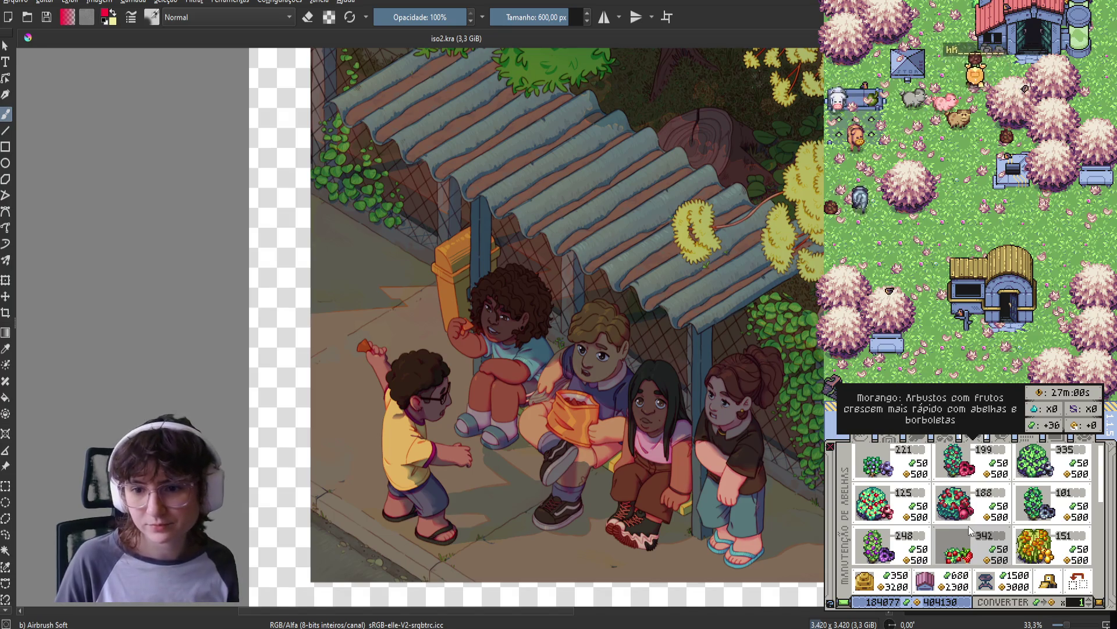
click(930, 440)
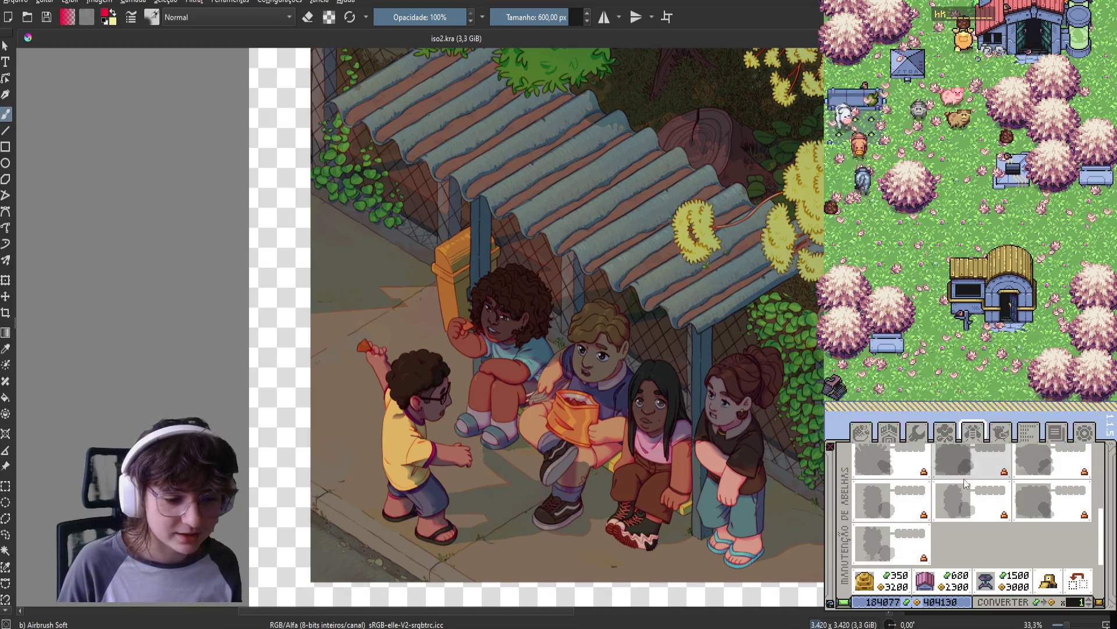
scroll(901, 438, up, 1)
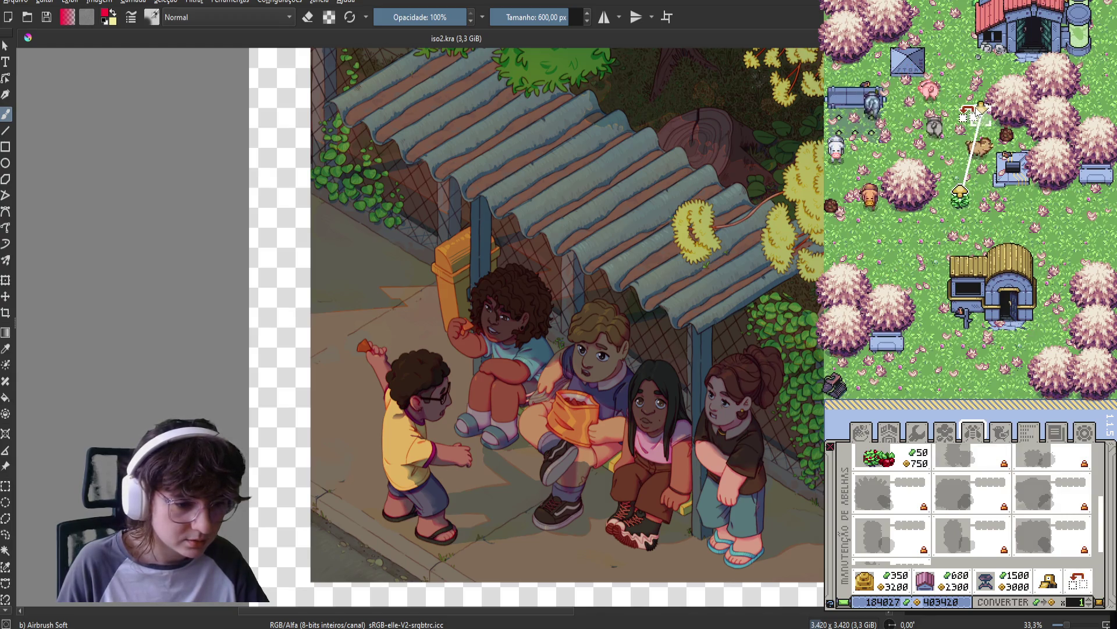
Pan the farm map upward and back down, and close the bottom item panel.
mouse_move(938, 46)
mouse_down()
mouse_move(943, 303)
mouse_move(946, 203)
mouse_move(947, 221)
mouse_up()
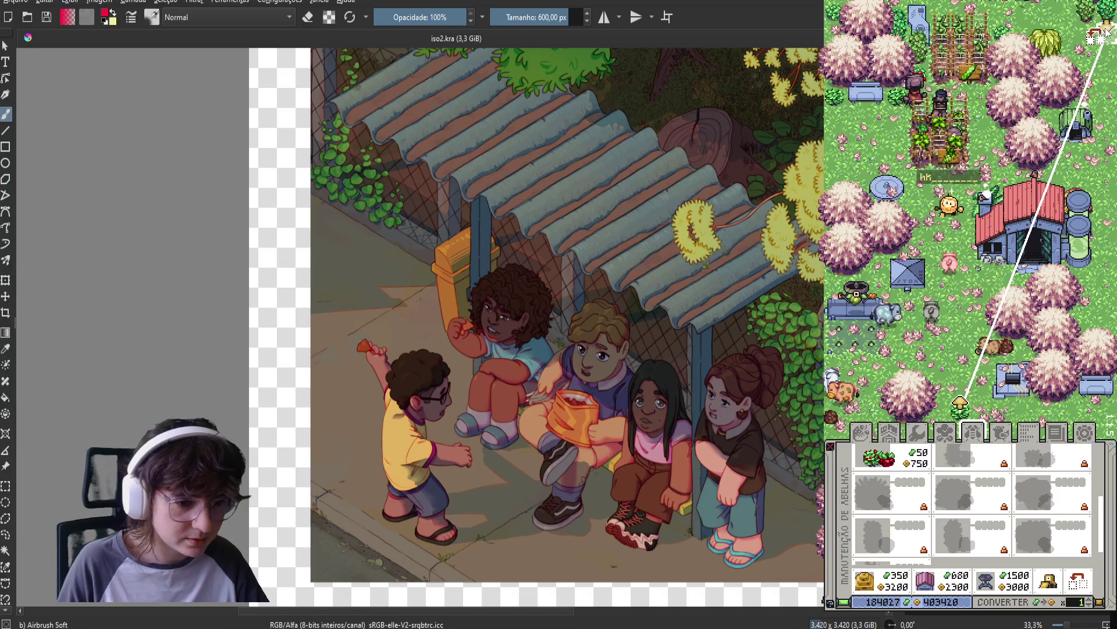
drag(1083, 52, 842, 314)
mouse_move(842, 264)
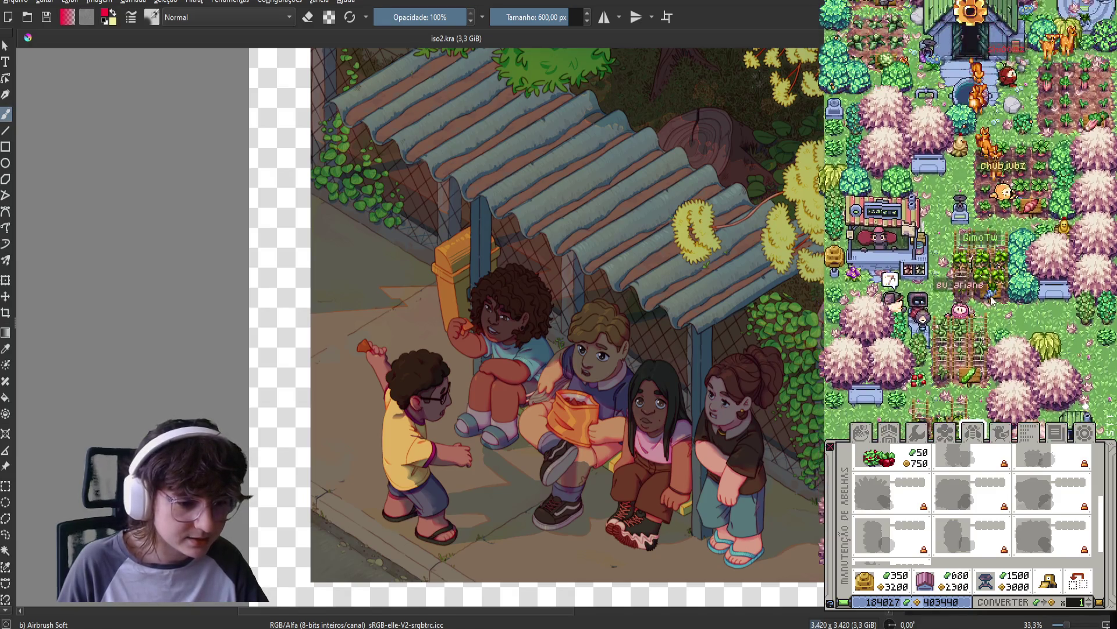
drag(998, 213, 998, 299)
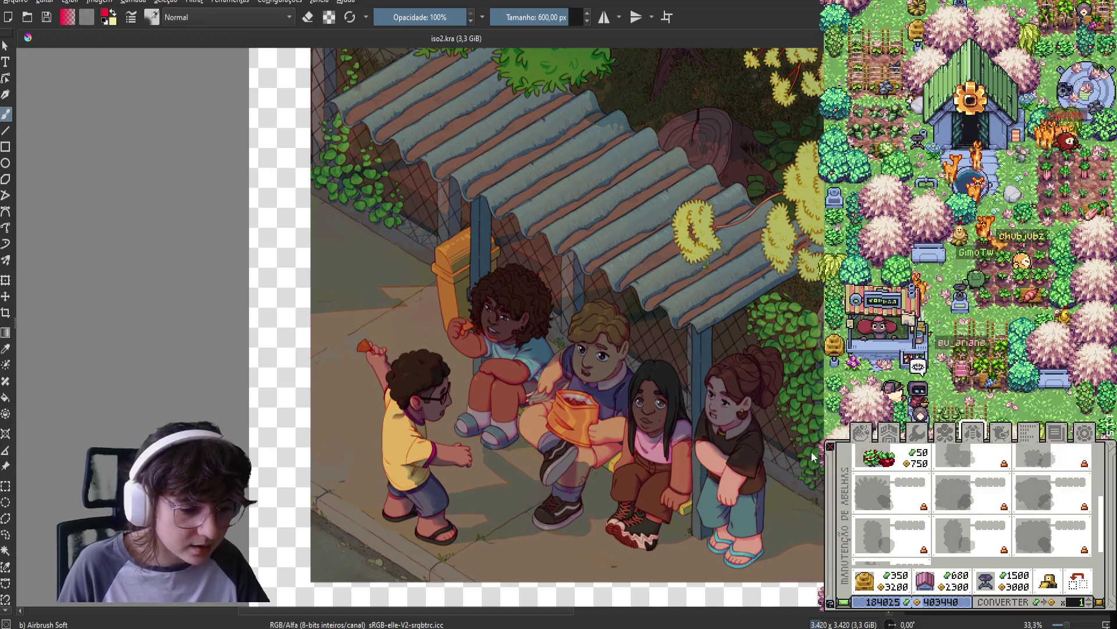
click(831, 447)
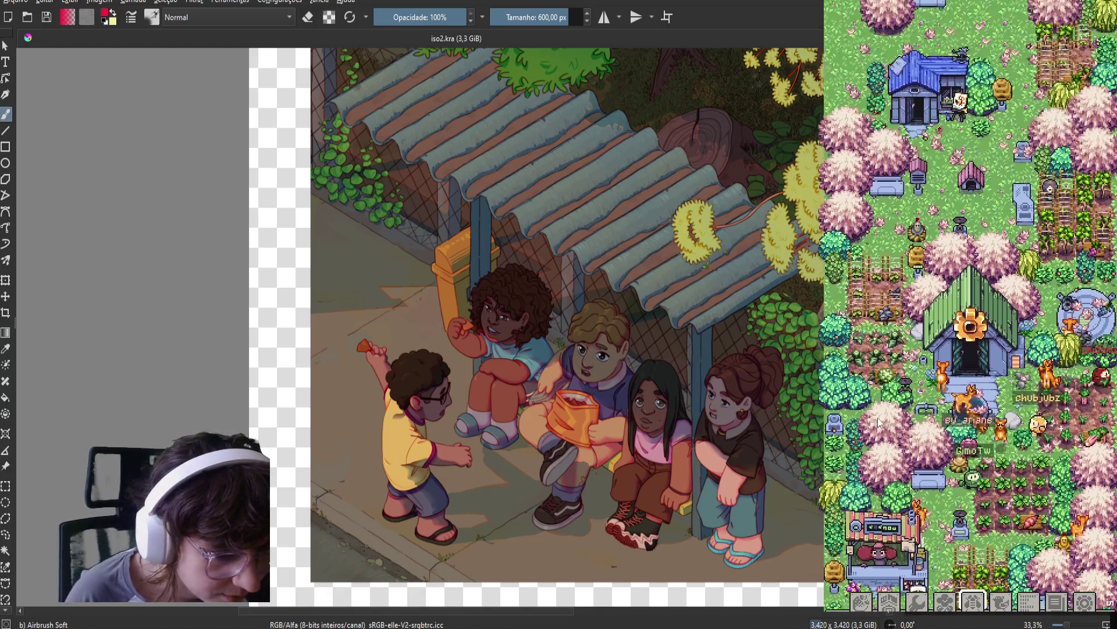
drag(940, 445, 928, 264)
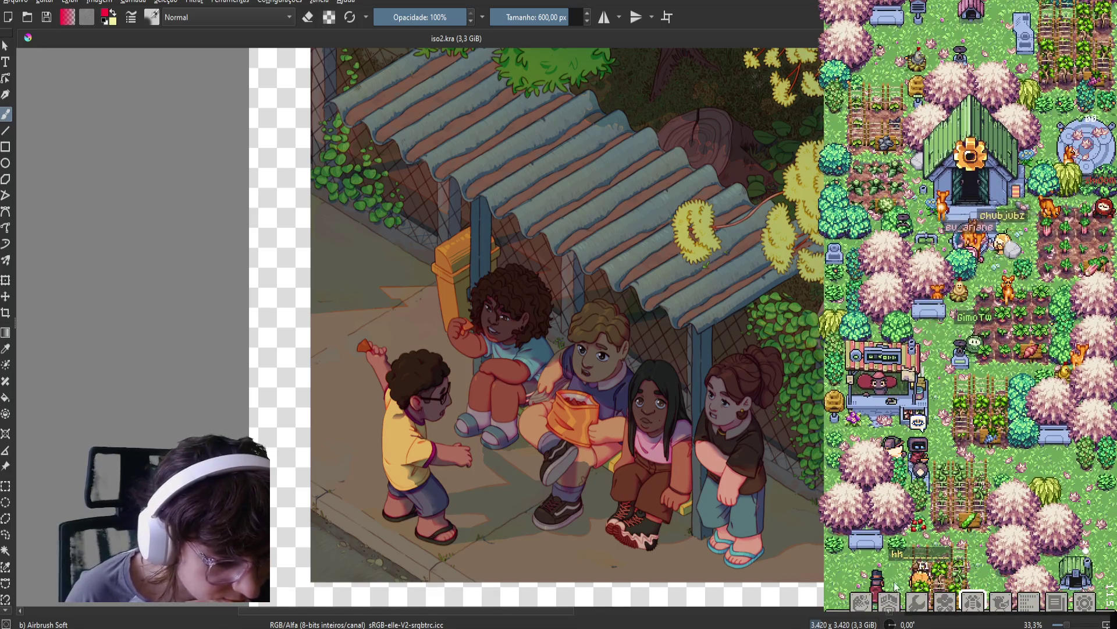
Buy a bee-maintenance item, place it on a farm tile, and close the shop.
click(1003, 599)
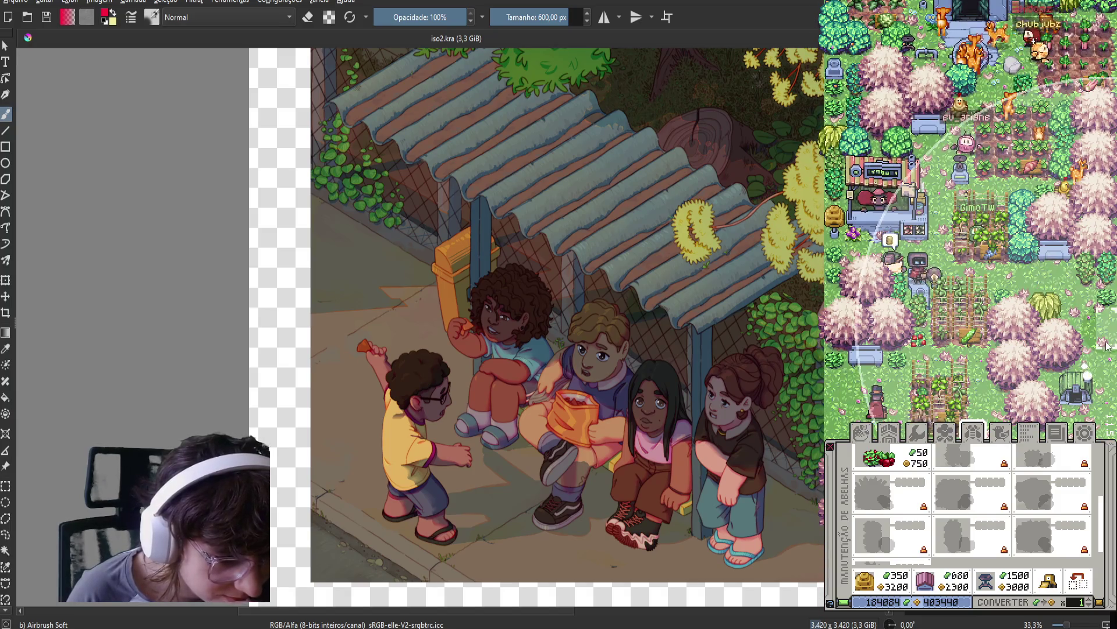
click(1077, 361)
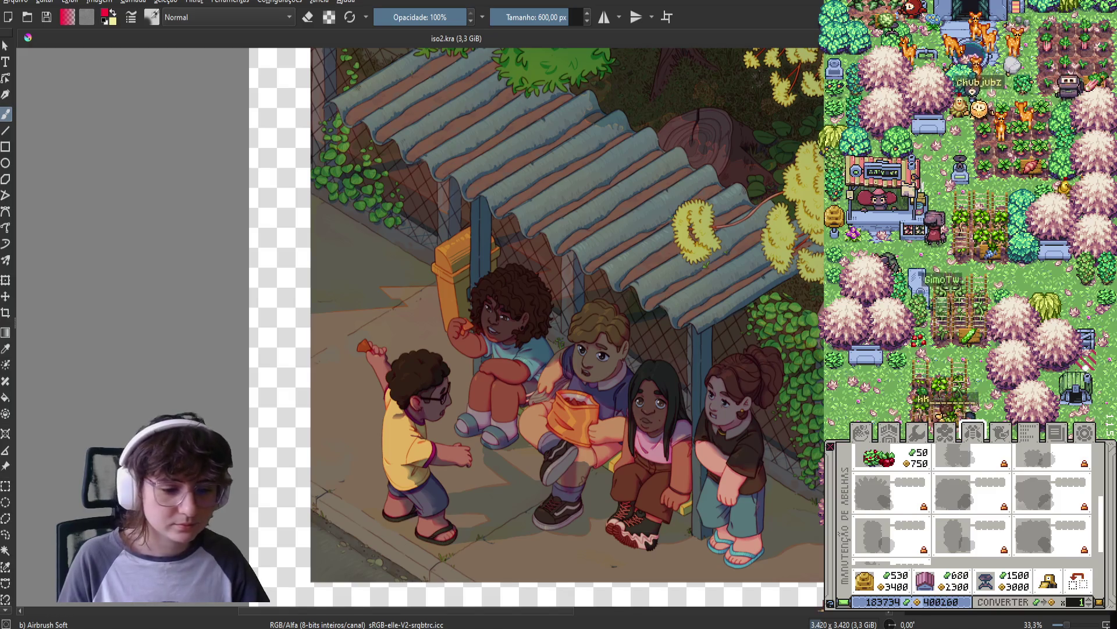
click(831, 446)
key(s)
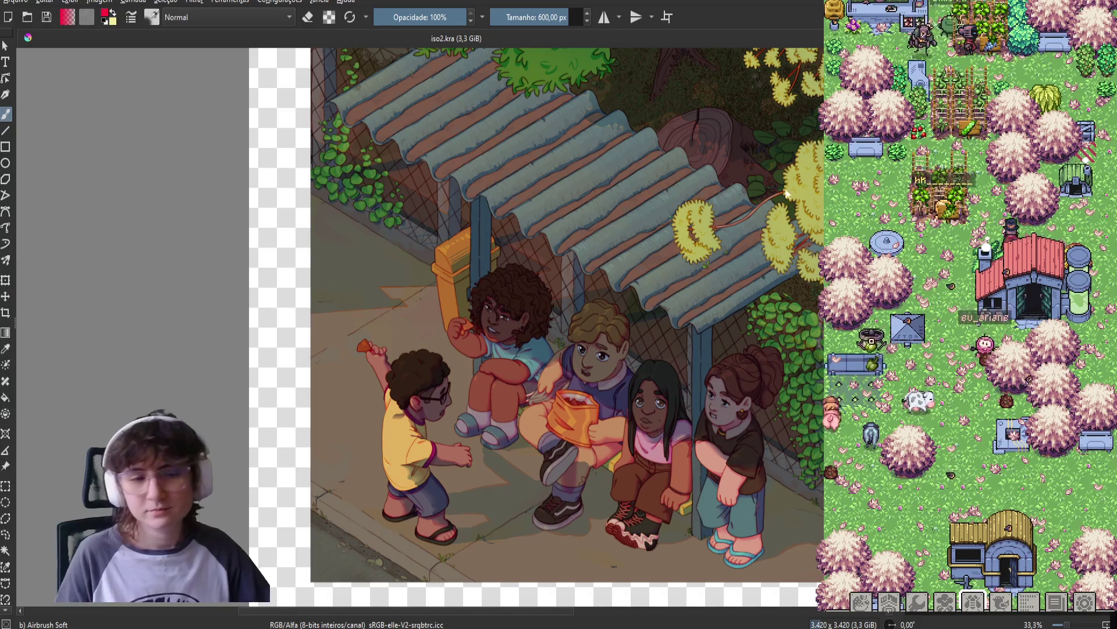
key(w)
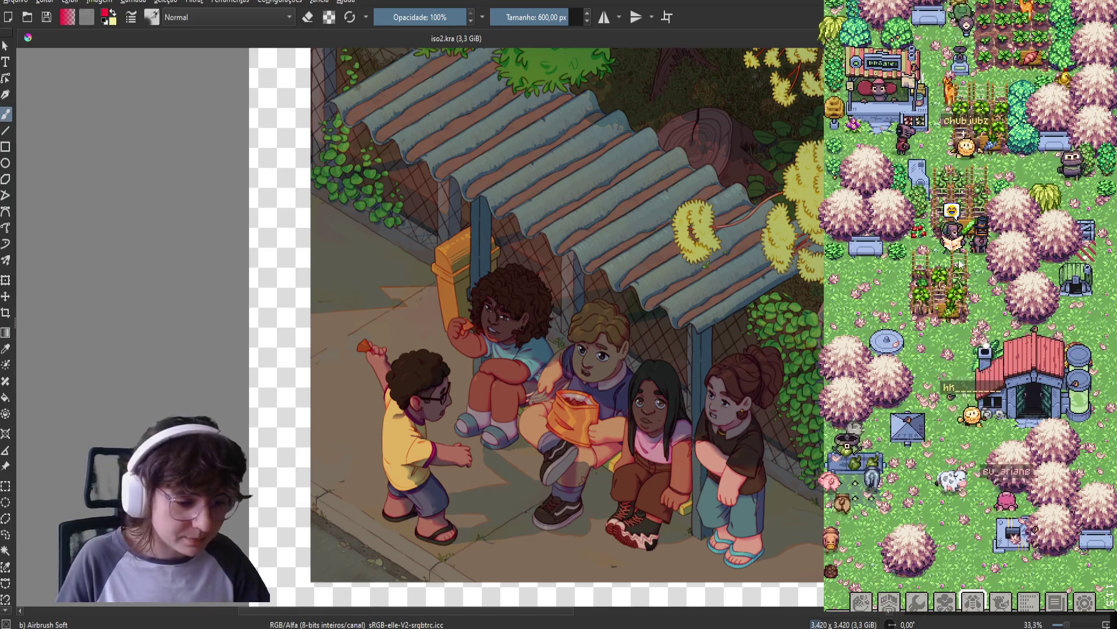
Zoom the game out with Reduzir in its settings, then drag Krita's docker splitter to widen the canvas.
click(1084, 602)
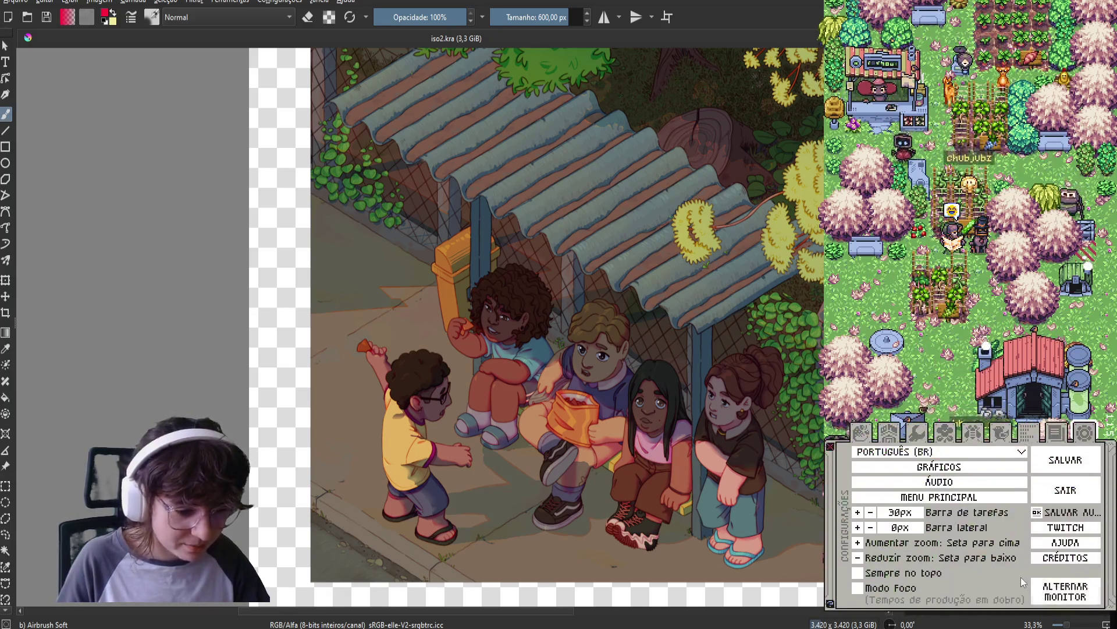
click(855, 558)
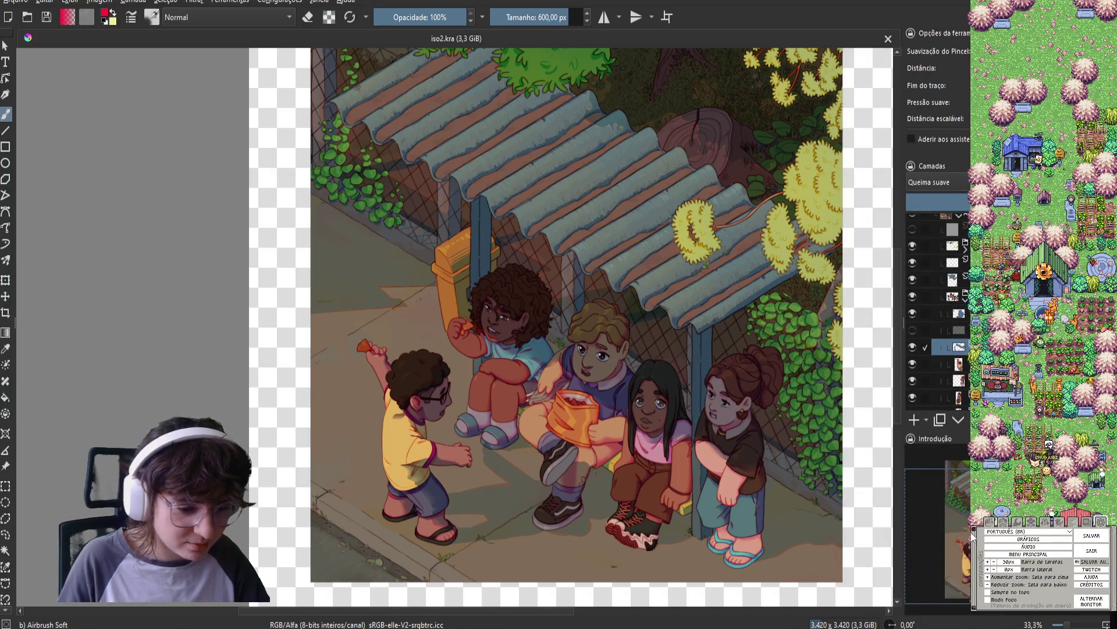
click(1086, 521)
scroll(1040, 368, down, 3)
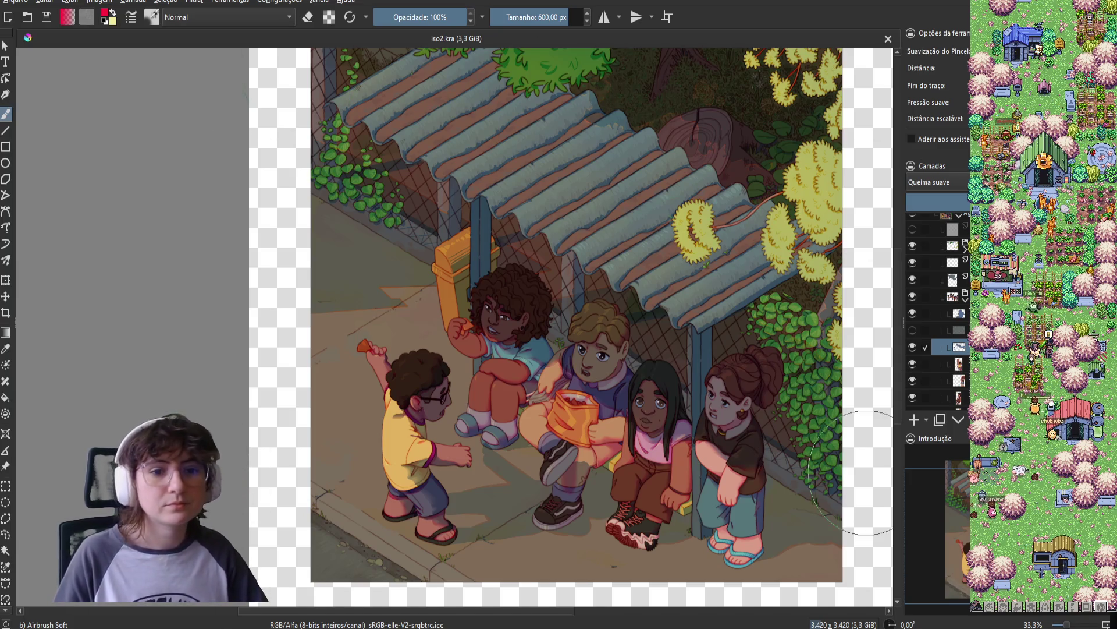
drag(901, 462, 964, 474)
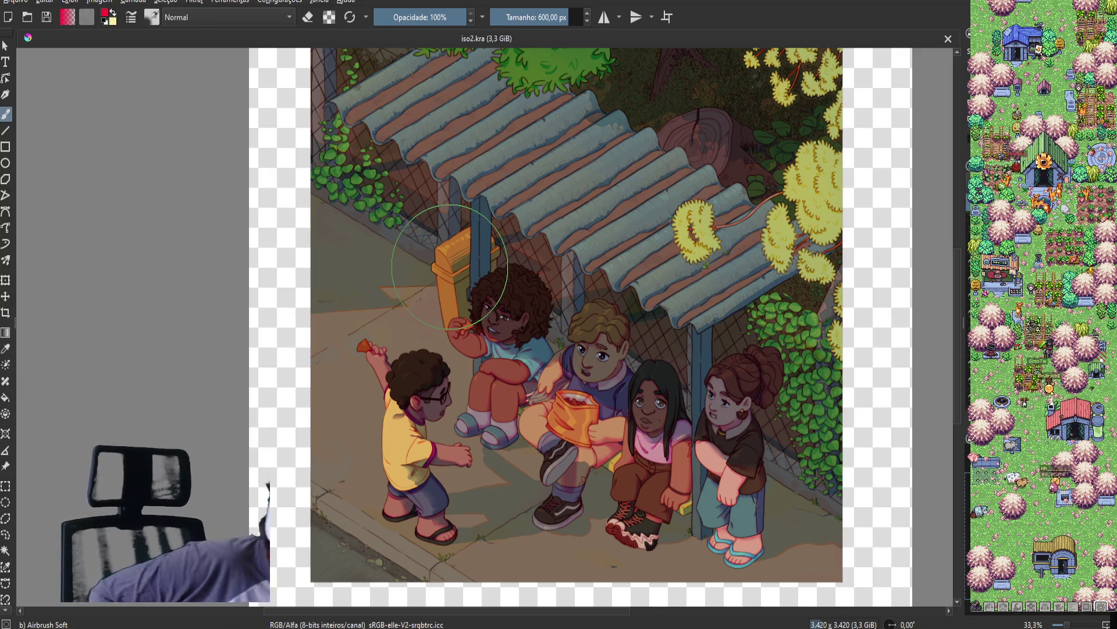
key(4)
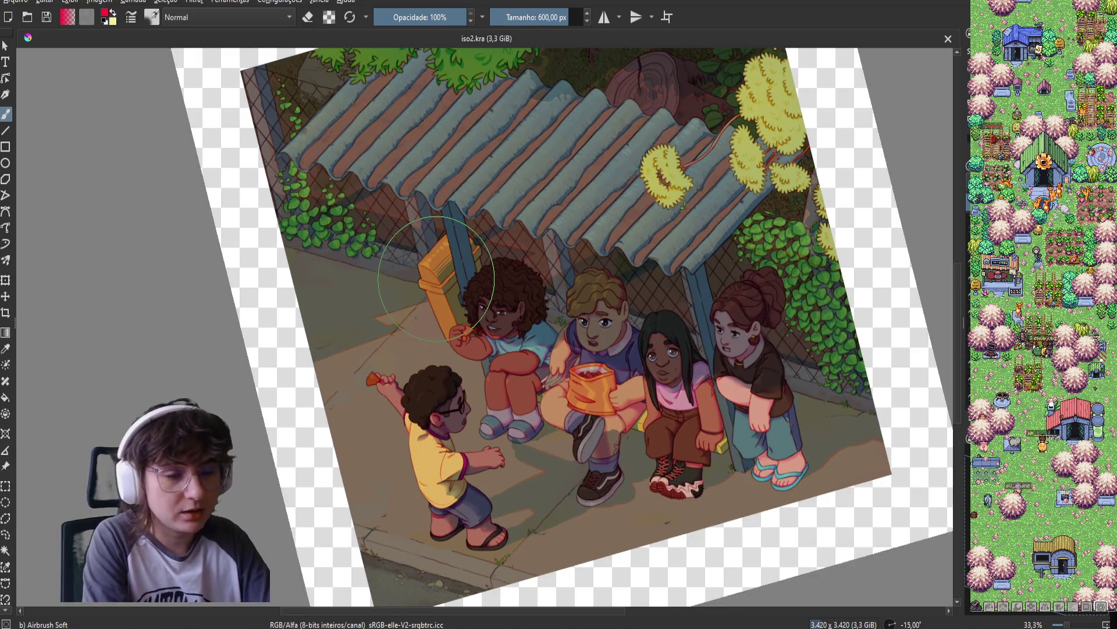
key(minus)
key(equal)
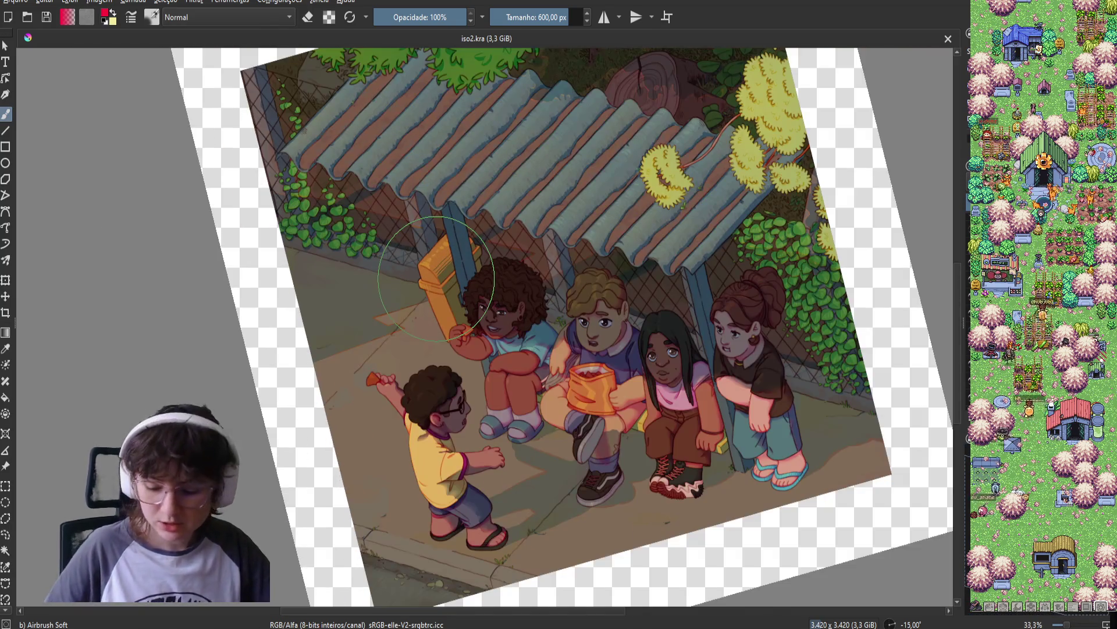
key(5)
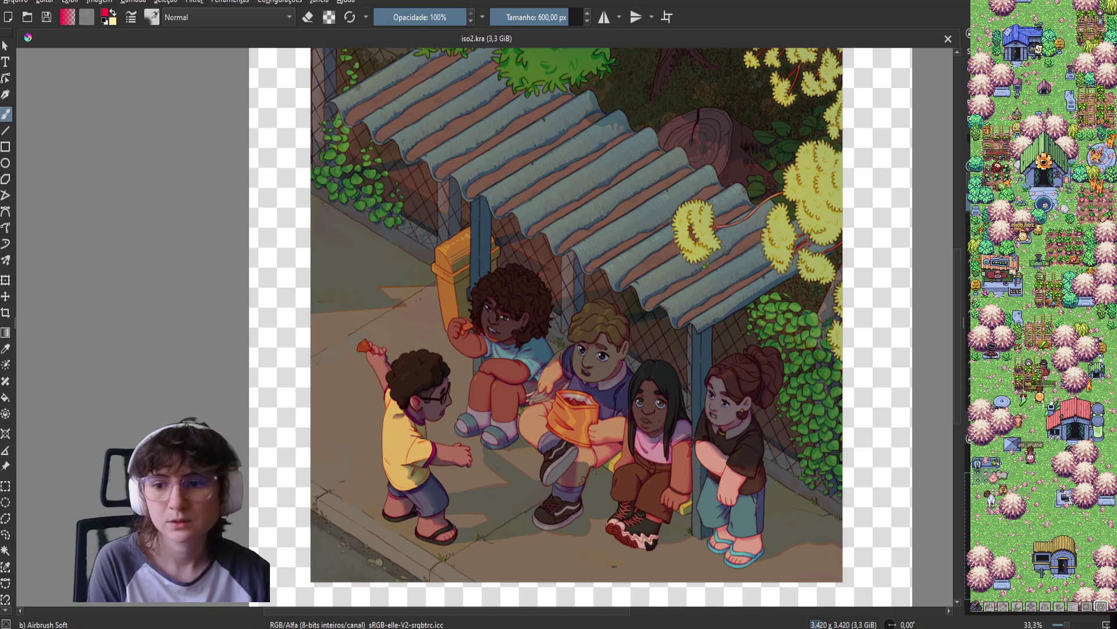
drag(626, 301, 466, 239)
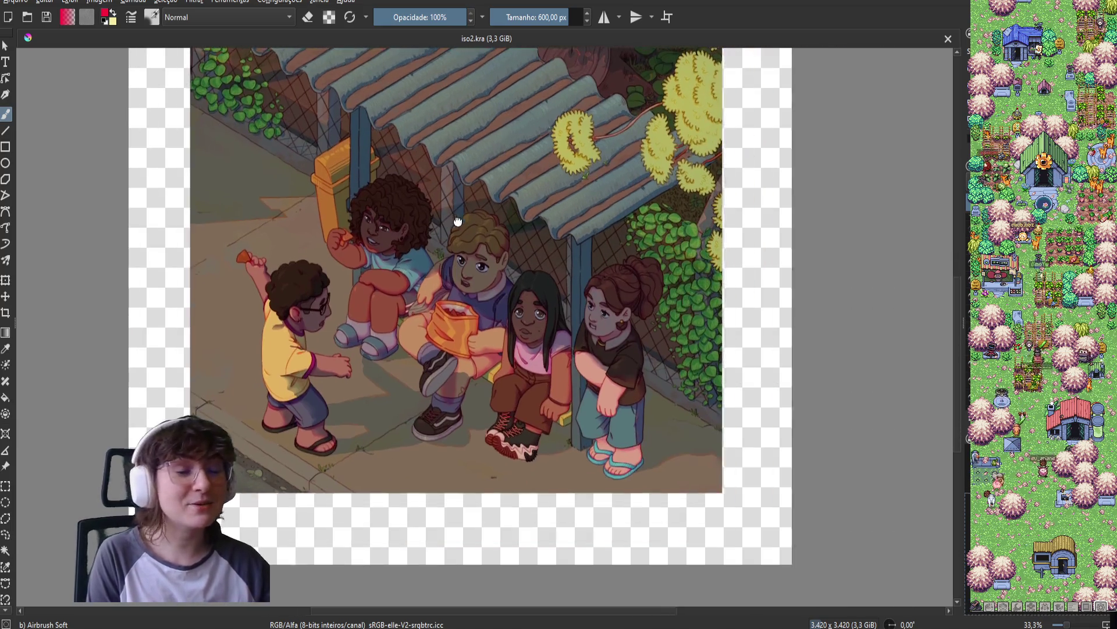
Sample the dark navy of the blond boy's shirt as the painting colour.
right_click(440, 244)
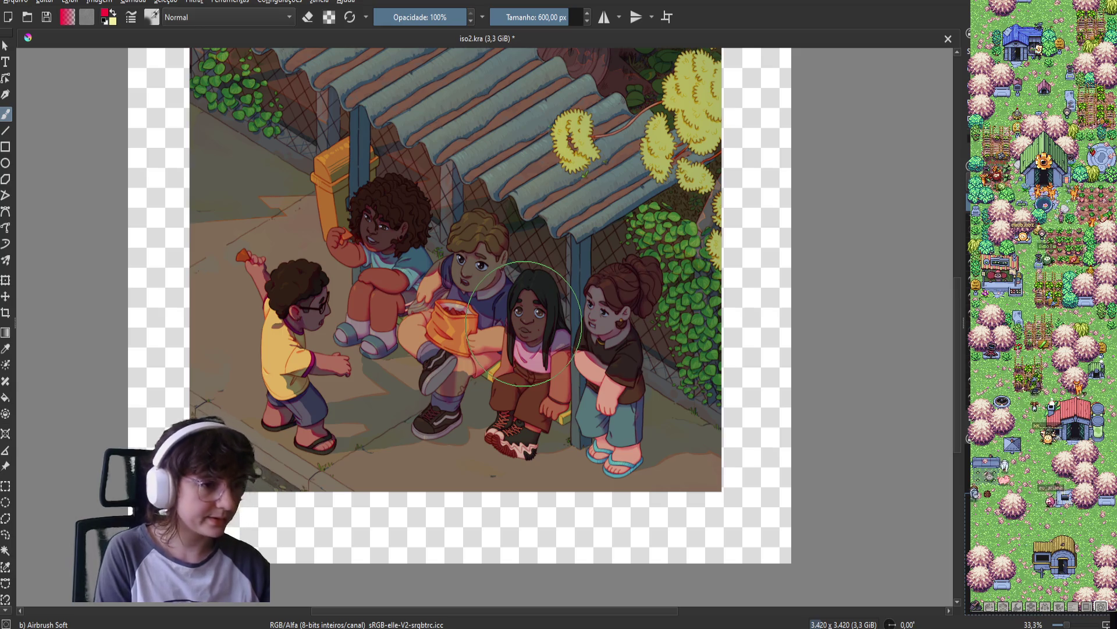
ctrl+click(495, 313)
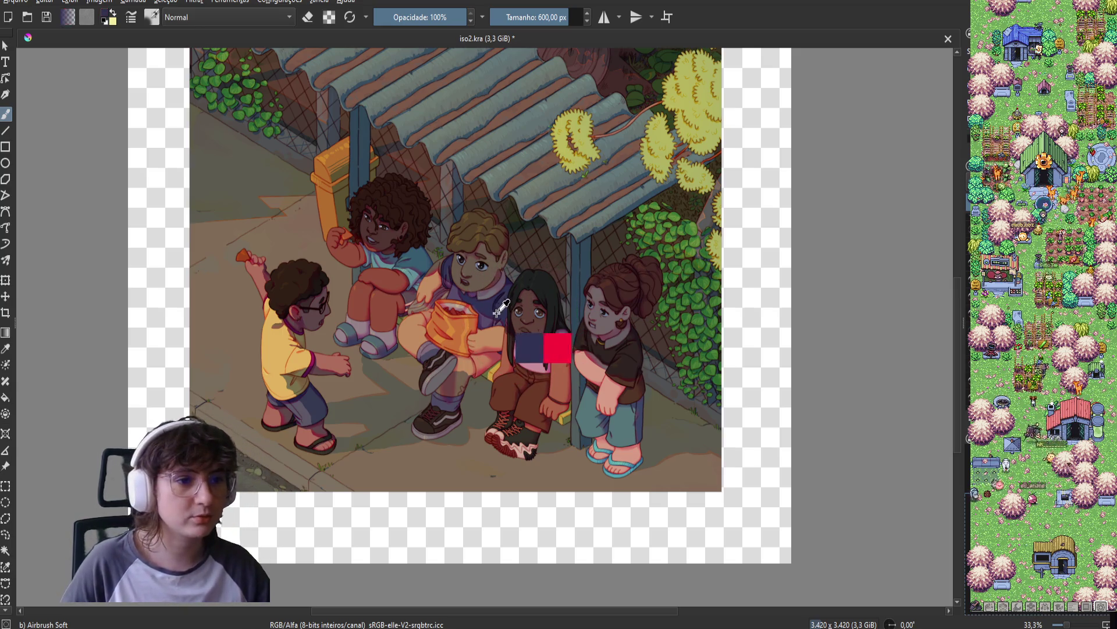
Switch the colour back to red and shrink the brush to about 160 px.
right_click(576, 320)
click(561, 288)
shift+drag(562, 289, 479, 297)
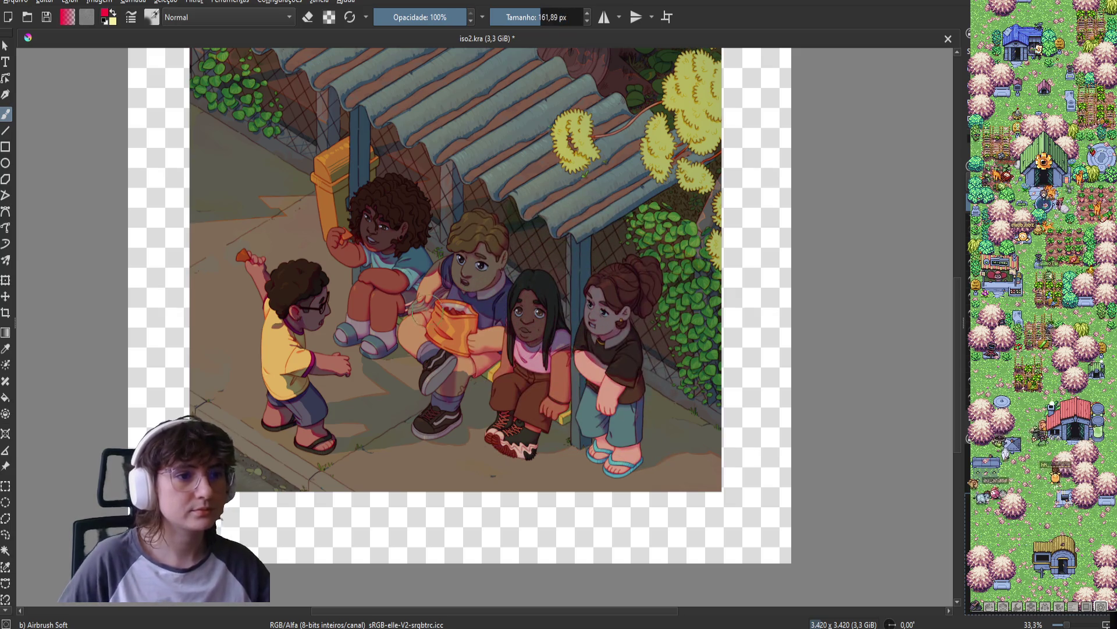
scroll(442, 319, up, 1)
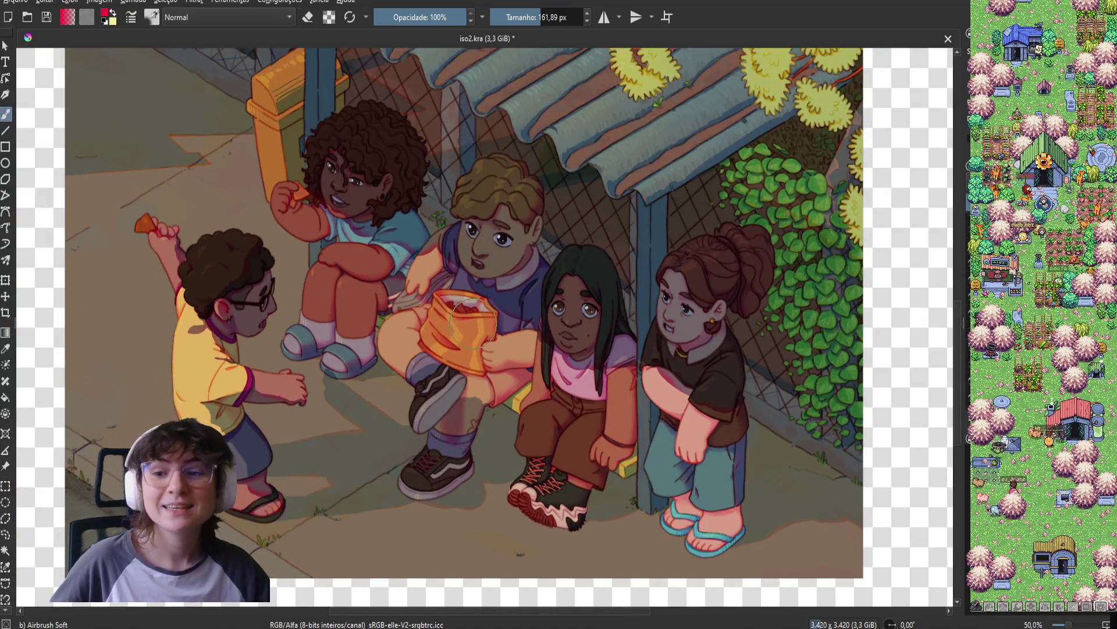
Undo the stray pink stroke over the ponytailed girl and save iso2.kra.
drag(475, 325, 379, 284)
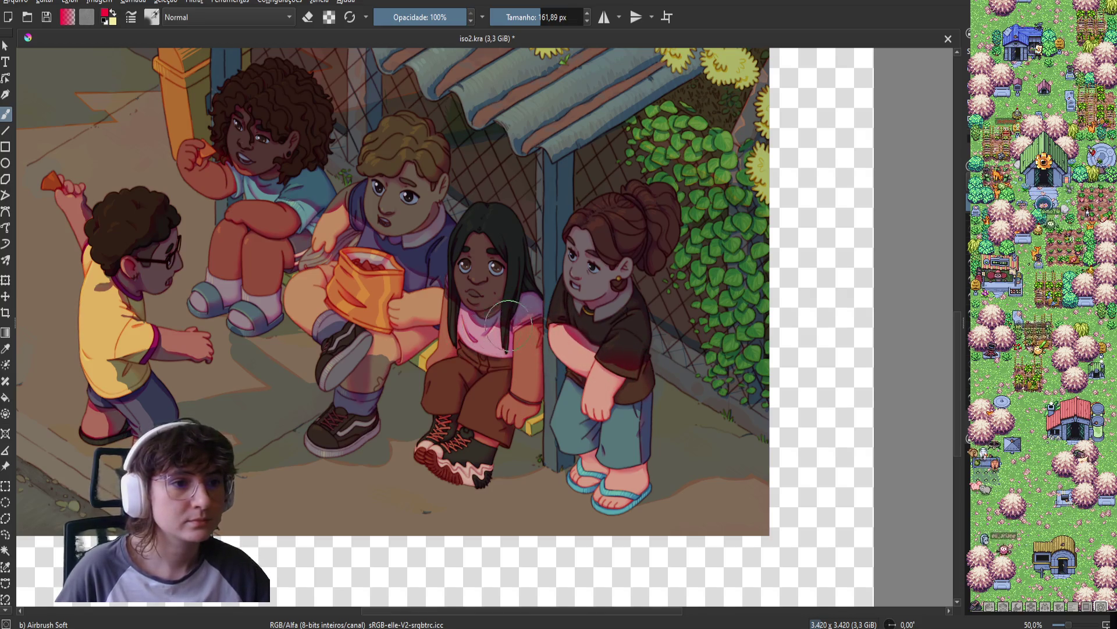
key(ctrl+z)
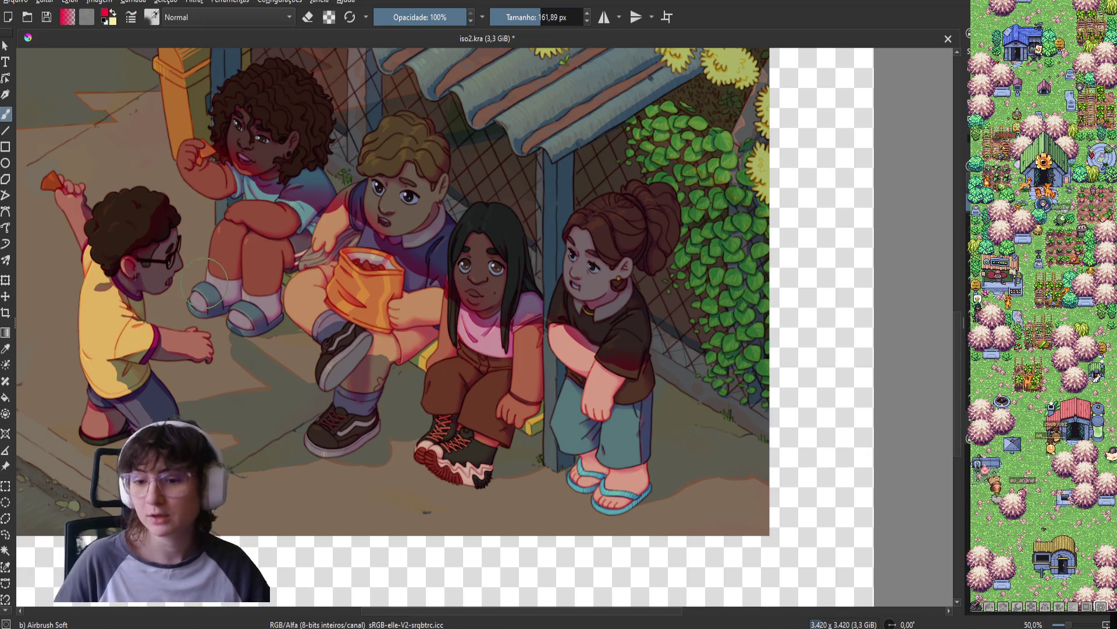
key(ctrl+s)
drag(207, 283, 337, 187)
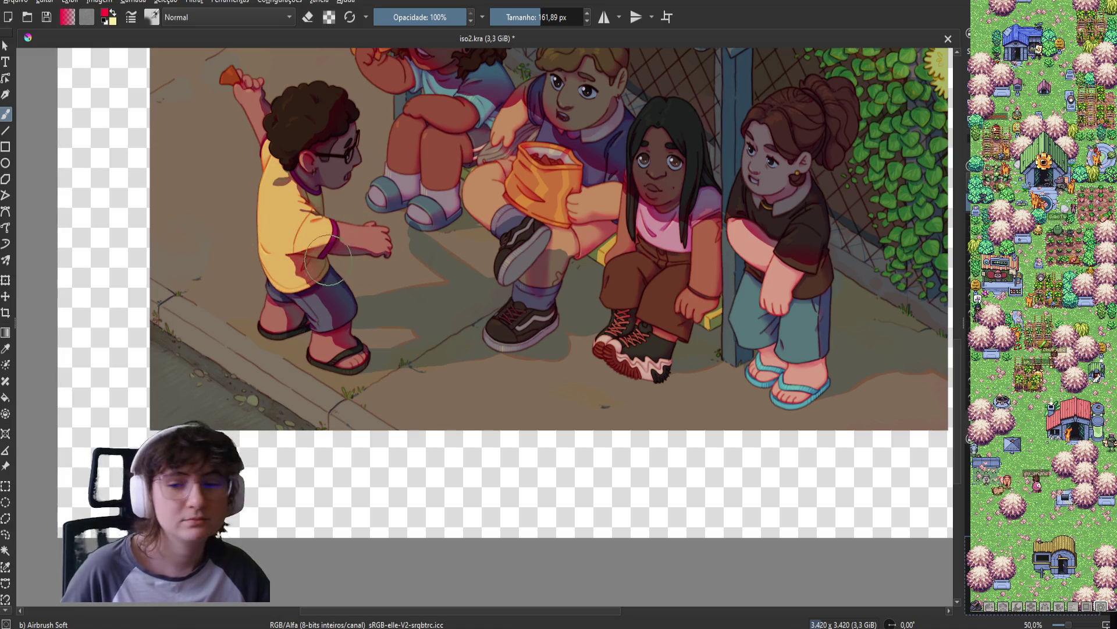
drag(242, 217, 288, 278)
key(ctrl+s)
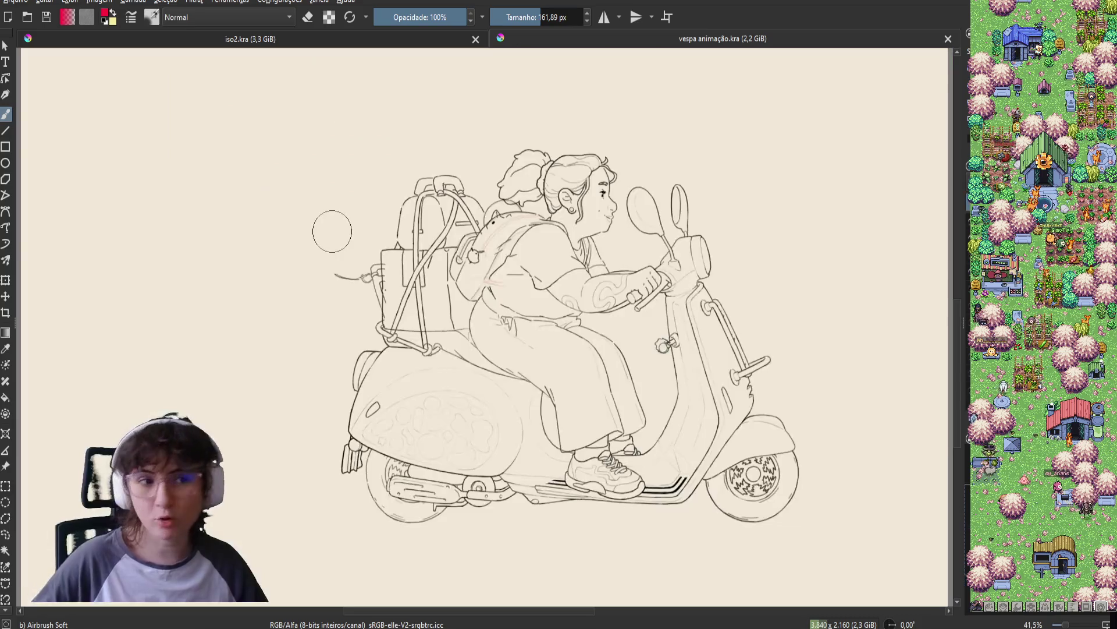
Scroll the vespa animação.kra view as its animation timeline with motoneta and cabelo layers appears.
scroll(398, 417, down, 2)
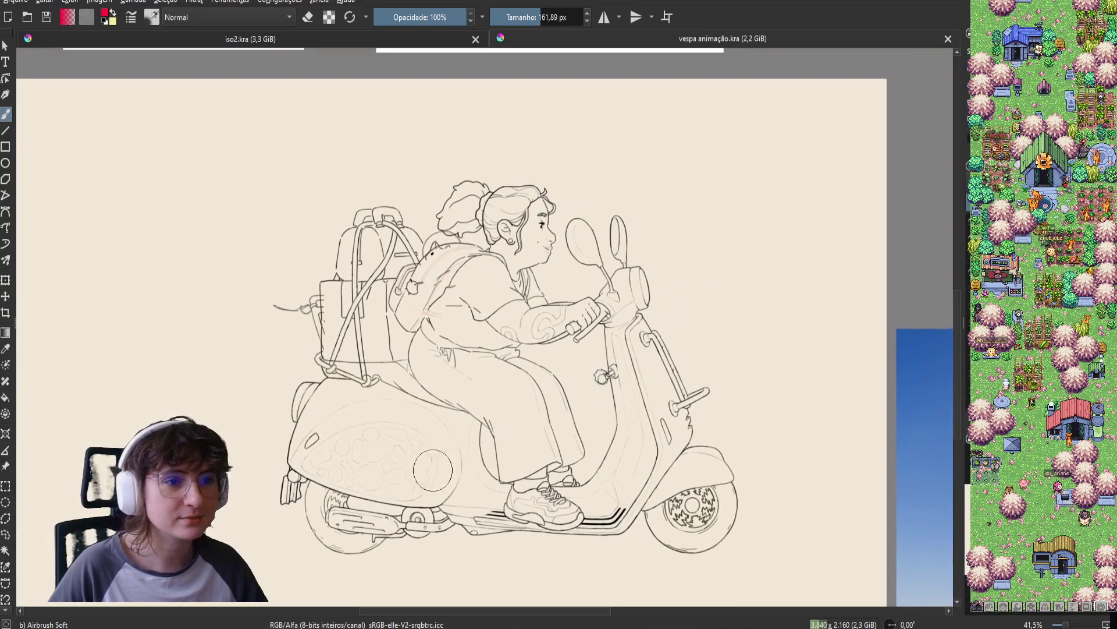
scroll(513, 294, up, 4)
scroll(513, 294, up, 1)
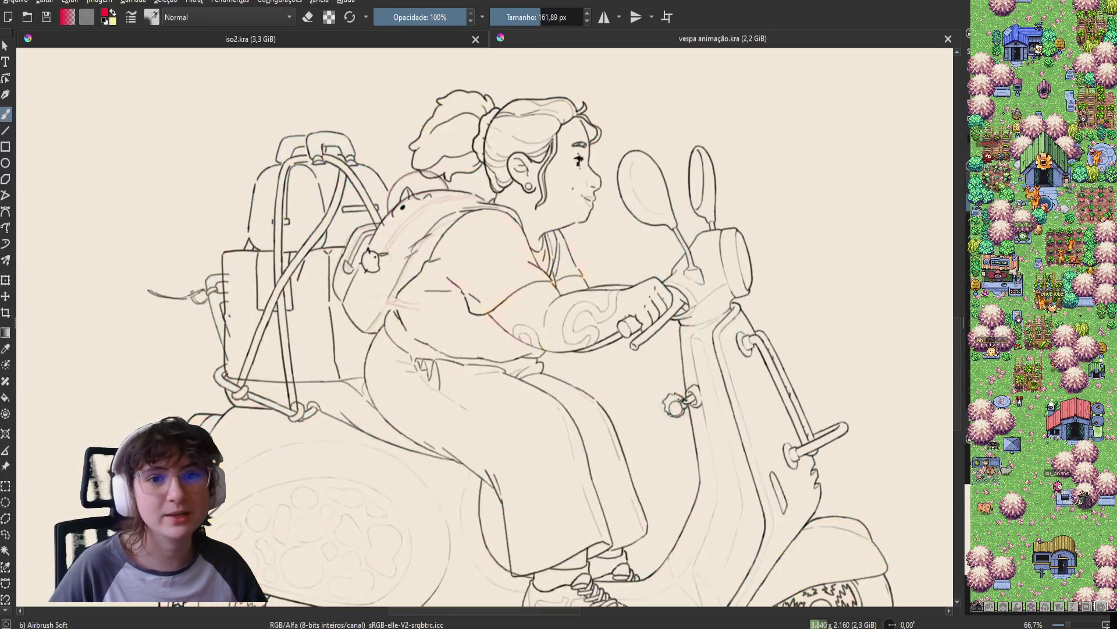
scroll(694, 329, down, 2)
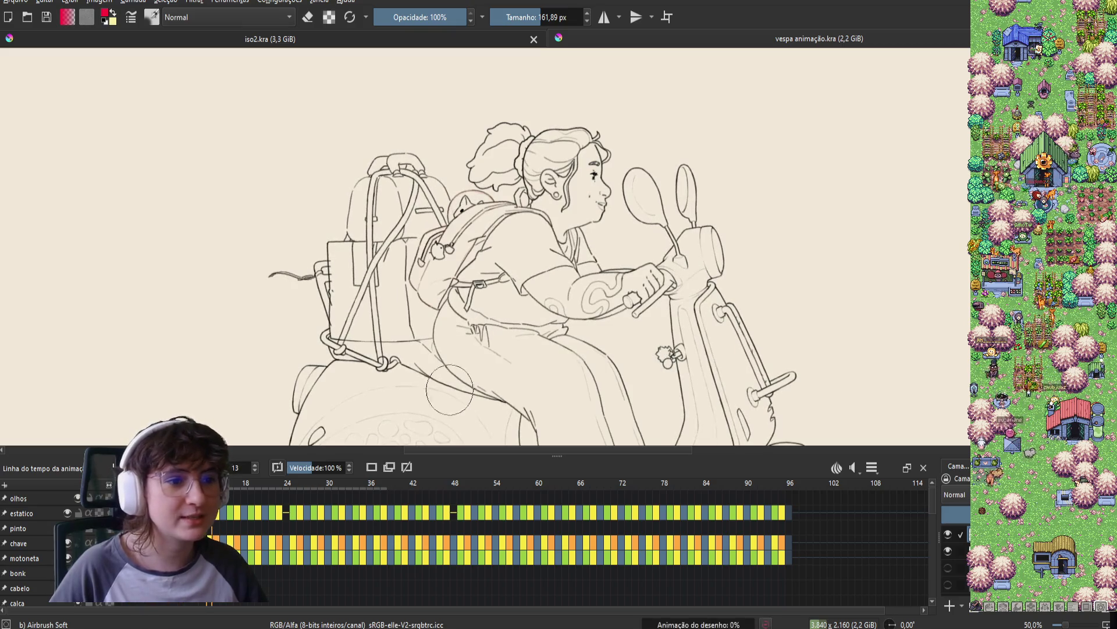
scroll(603, 327, up, 1)
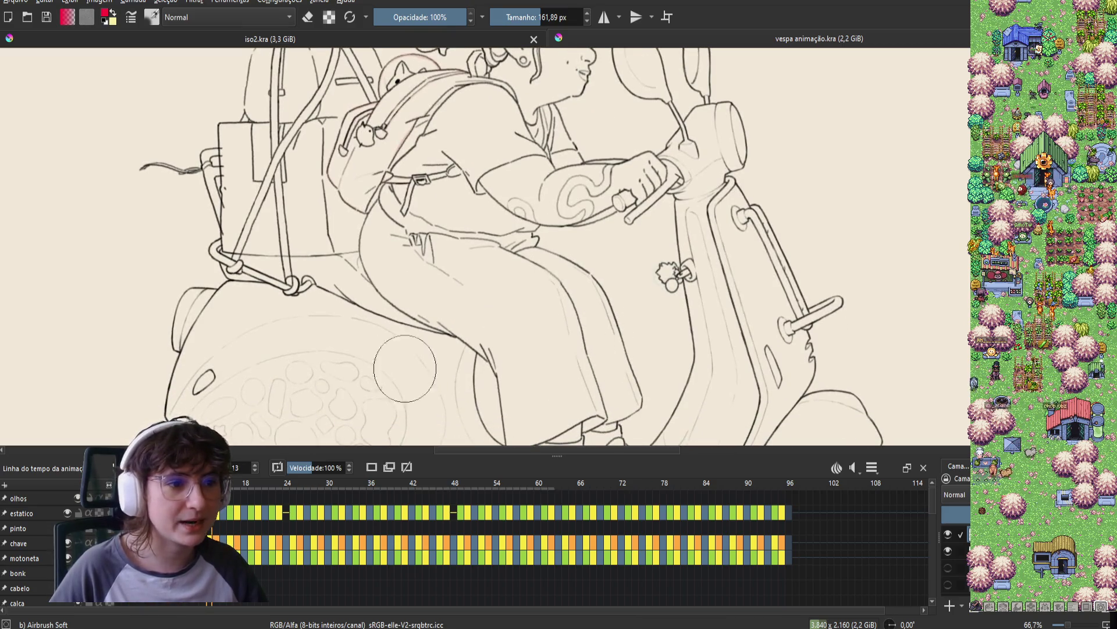
scroll(603, 327, down, 1)
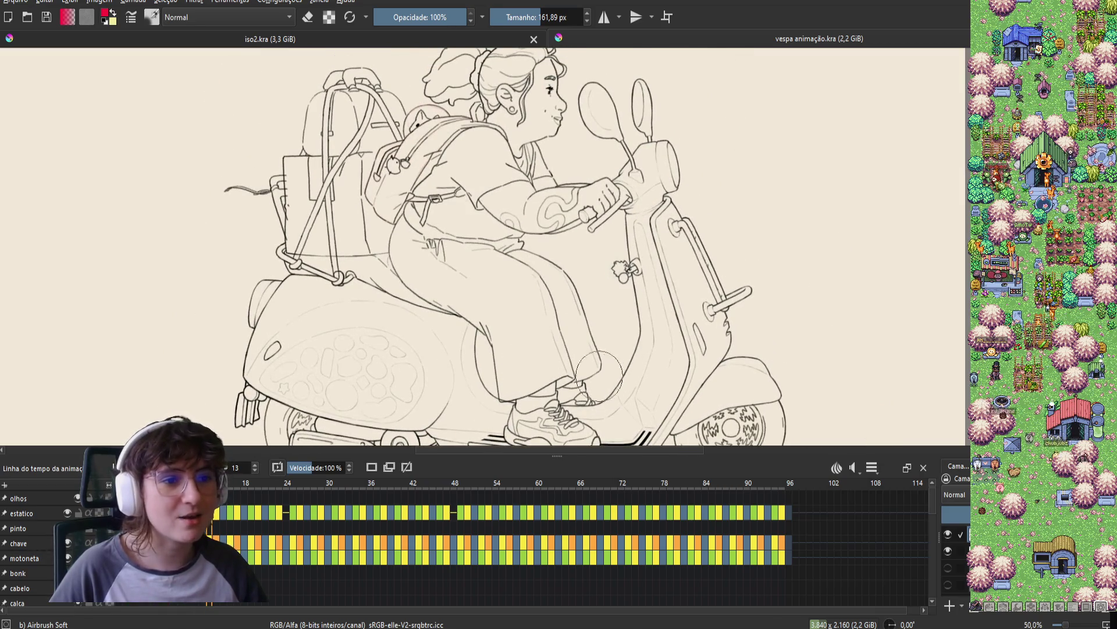
drag(501, 372, 514, 401)
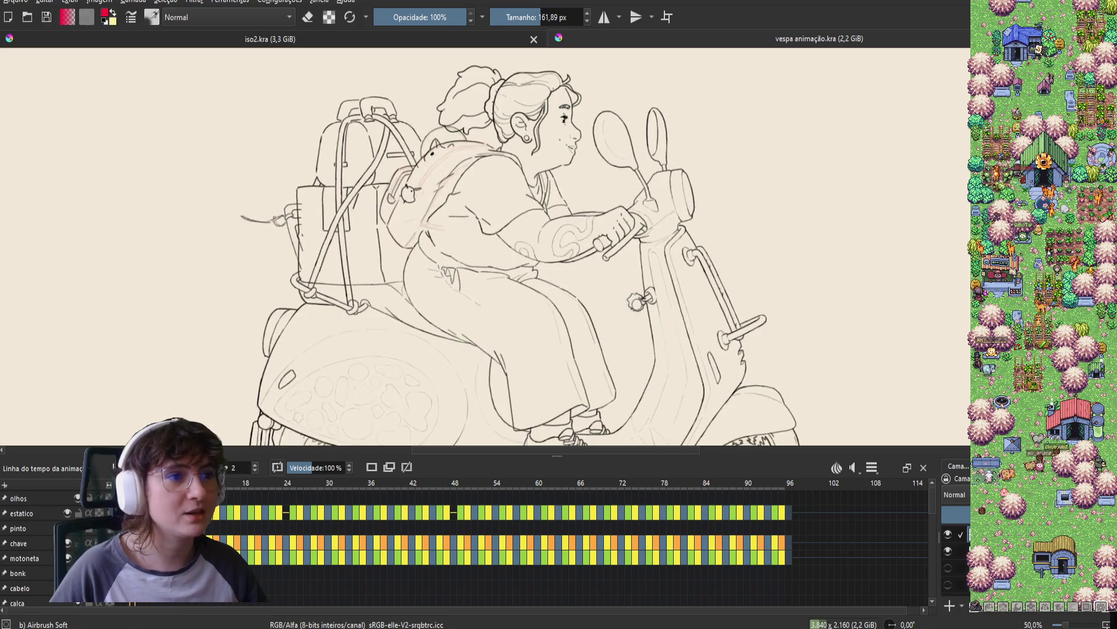
scroll(335, 276, up, 1)
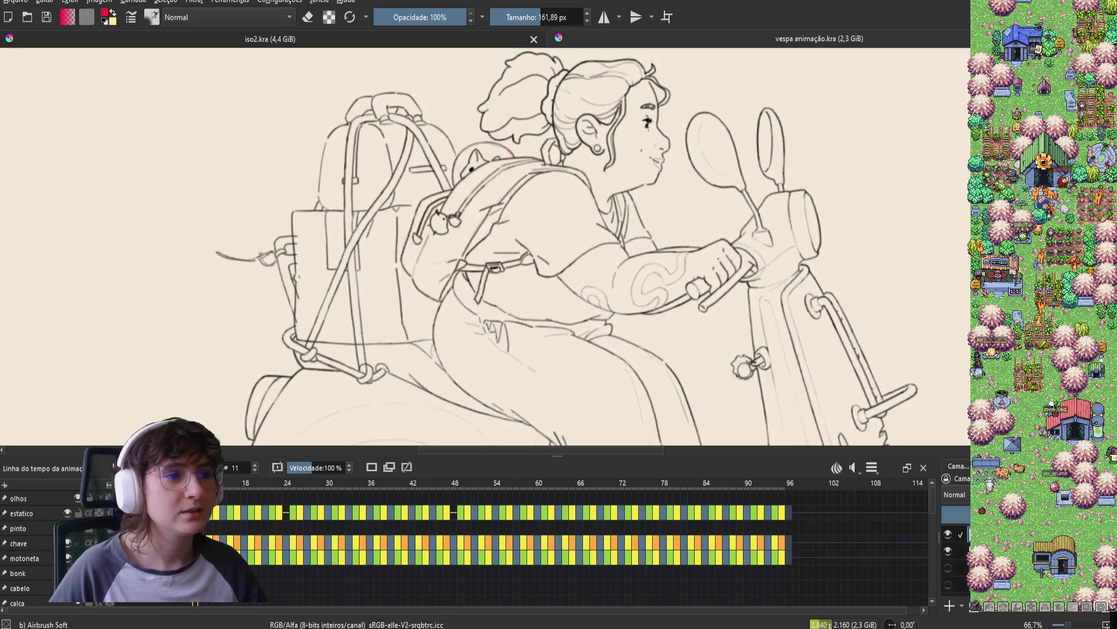
scroll(279, 287, down, 1)
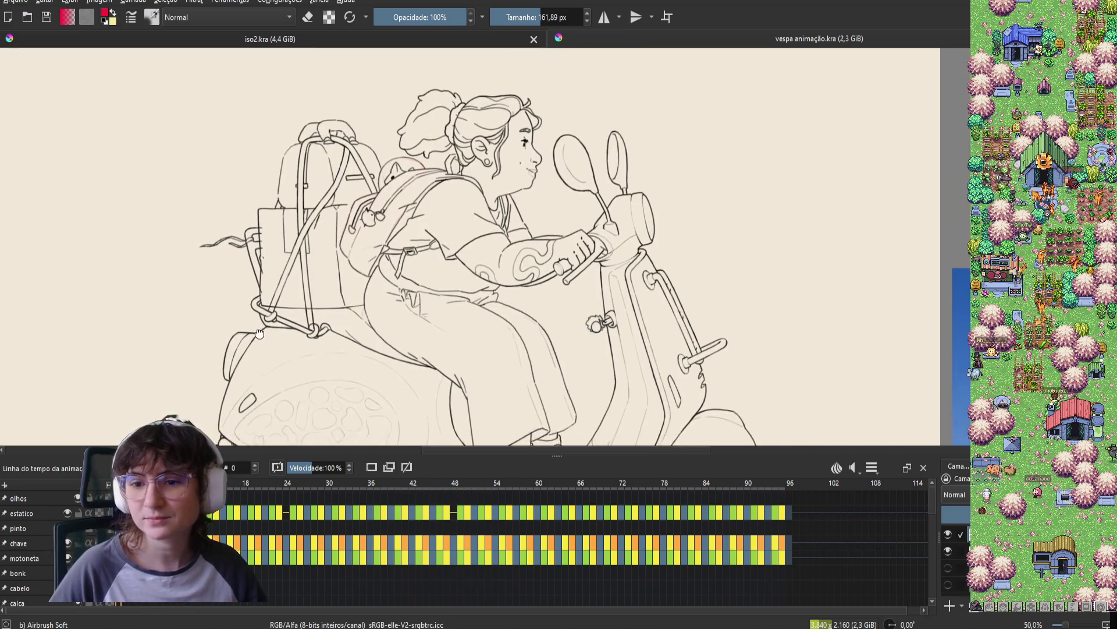
scroll(279, 287, down, 1)
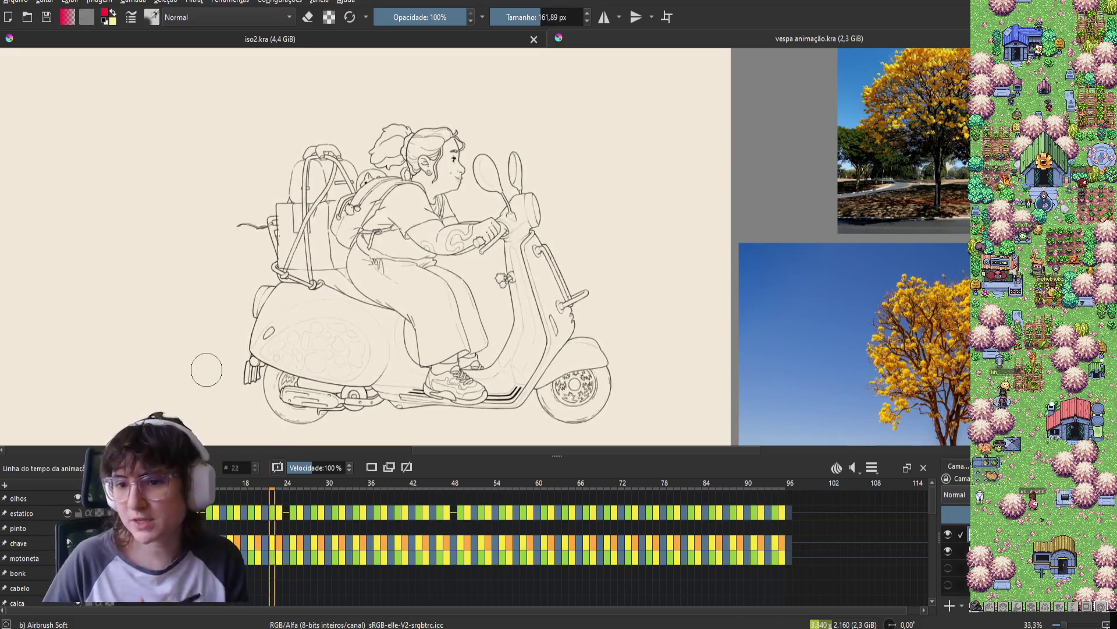
Stop playback on frame 45, then hide and re-show a layer to check the sketch.
key(space)
click(948, 542)
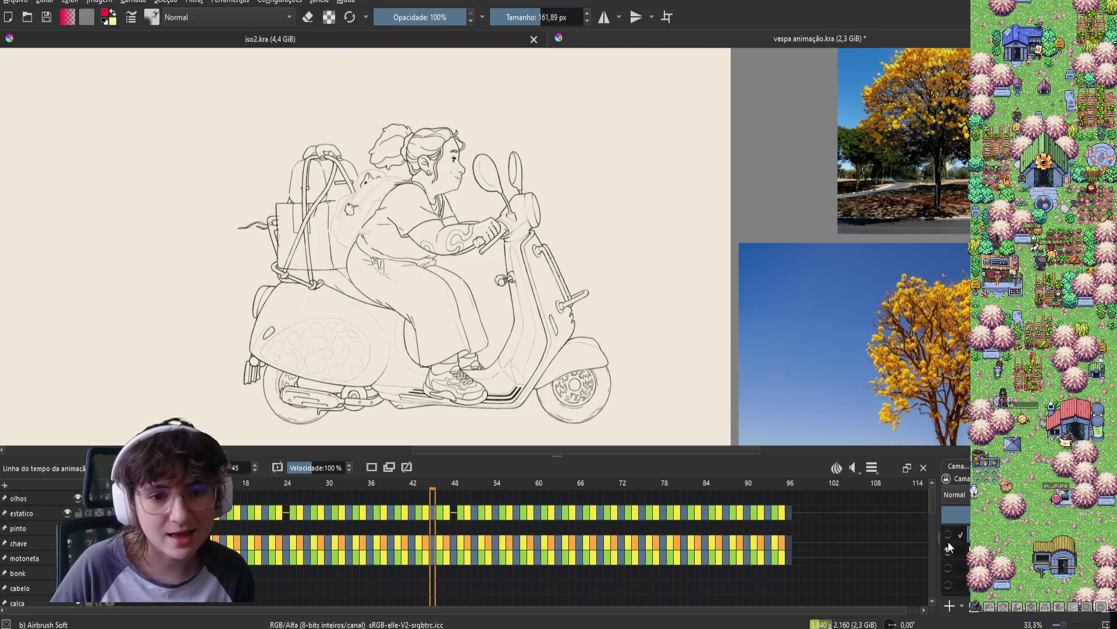
click(948, 550)
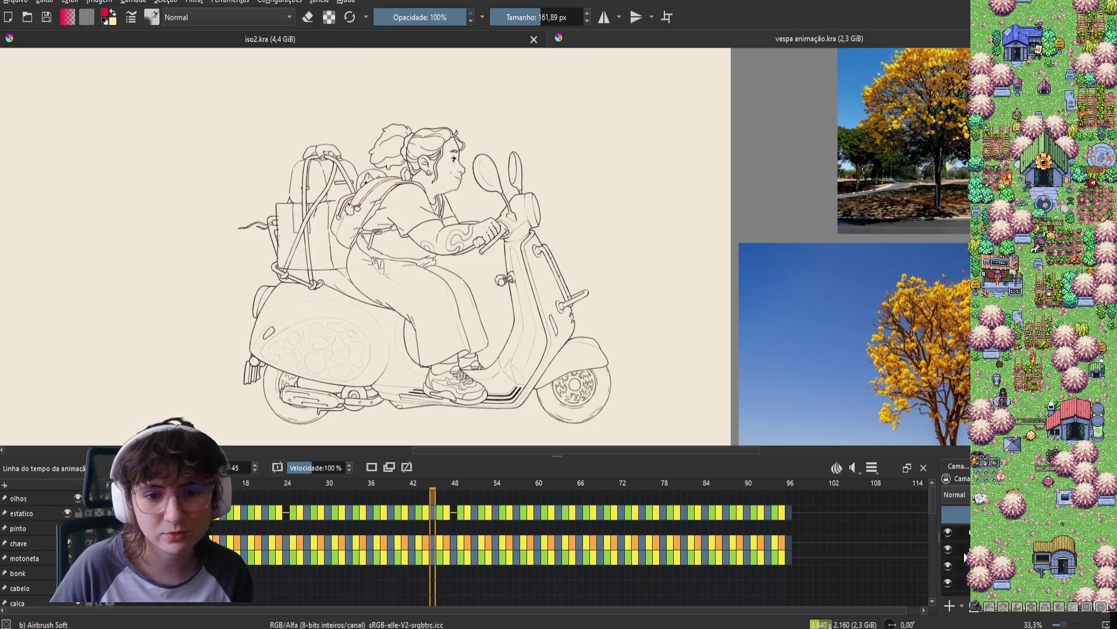